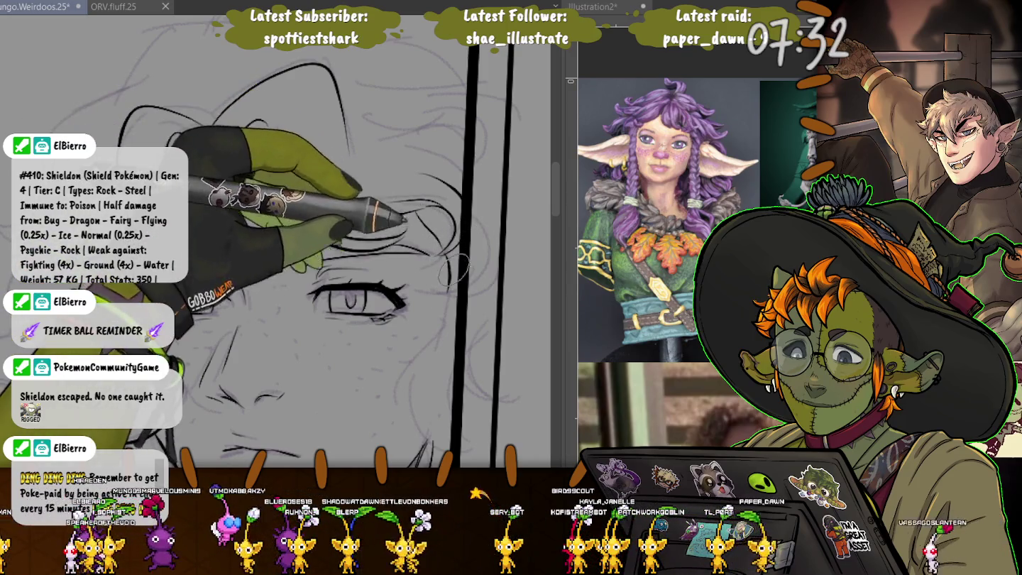
Pan and zoom the canvas to show the chin, lower face and both eyes
drag(440, 298, 418, 150)
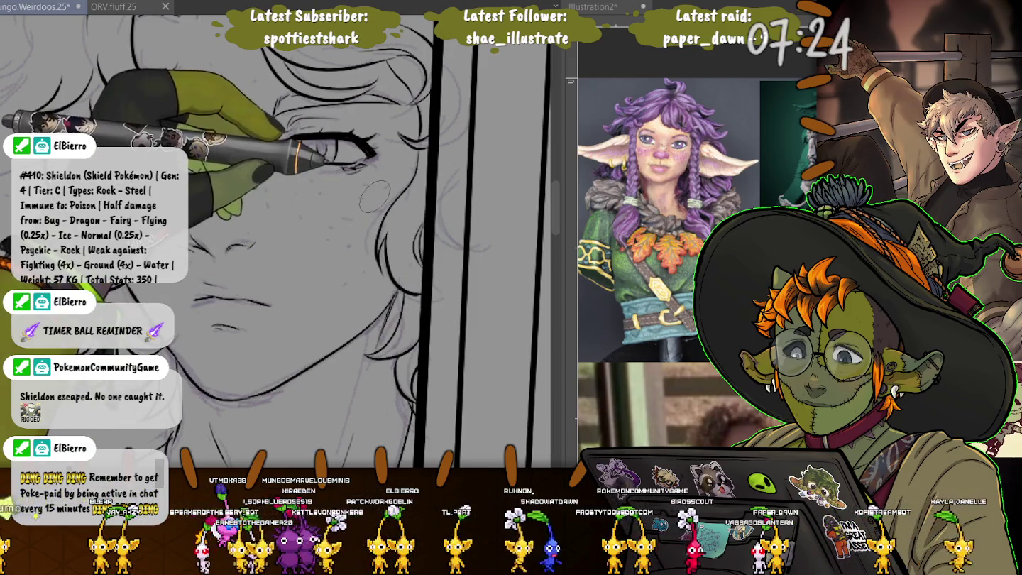
scroll(416, 249, down, 2)
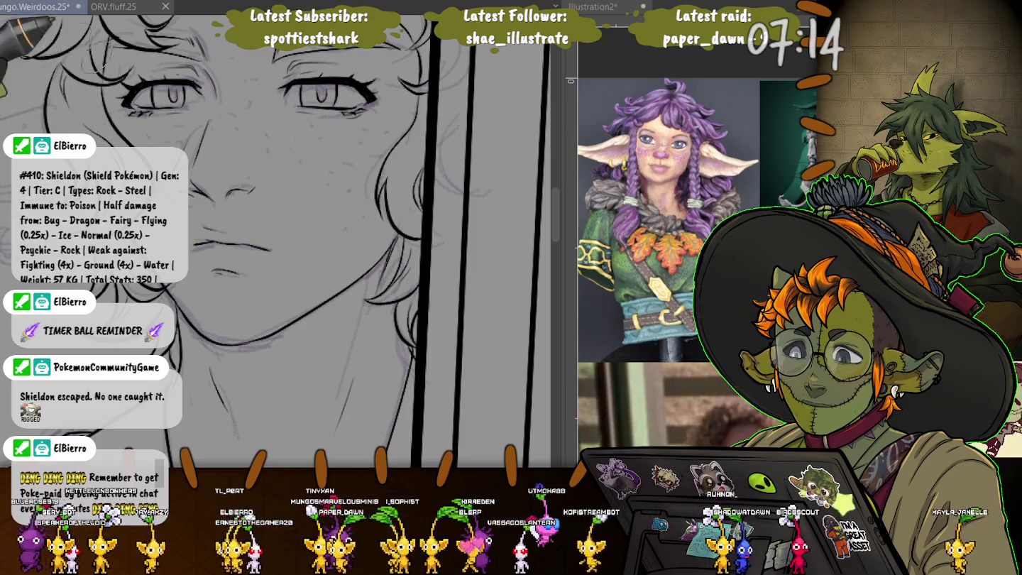
scroll(284, 240, up, 3)
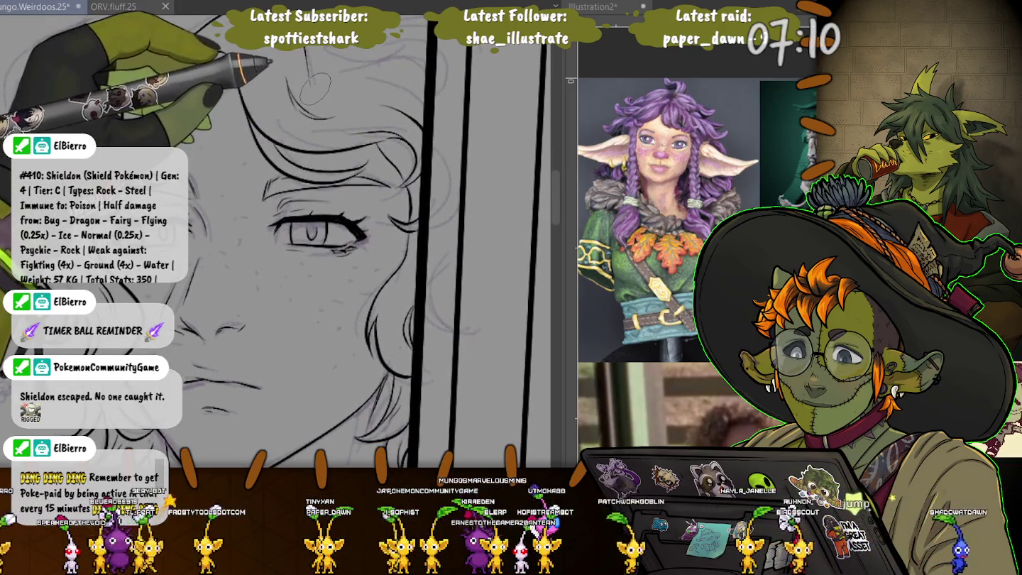
drag(241, 114, 337, 259)
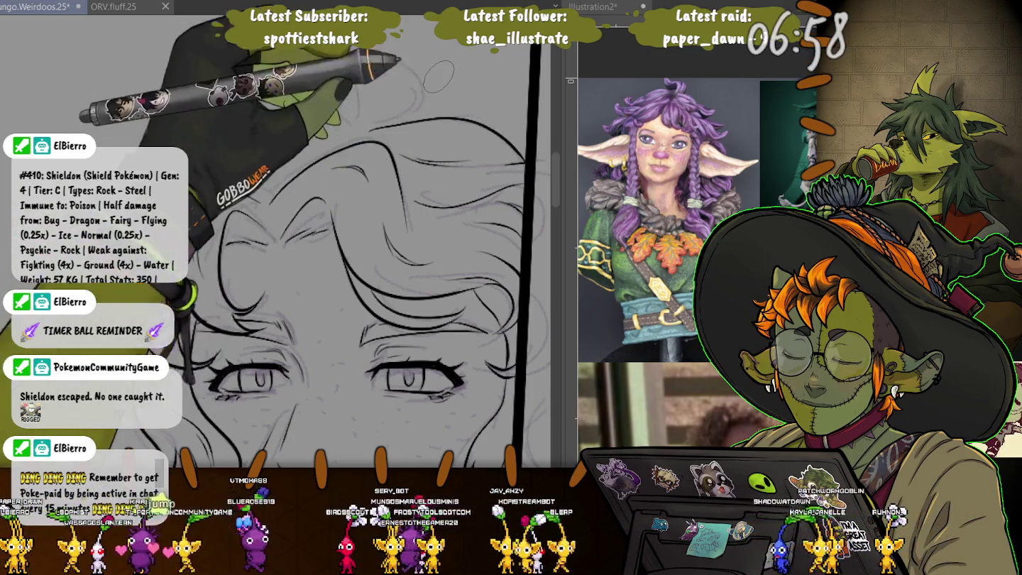
Reposition the canvas around the face and ink a curving strand and short curl across the hair top
drag(506, 163, 250, 148)
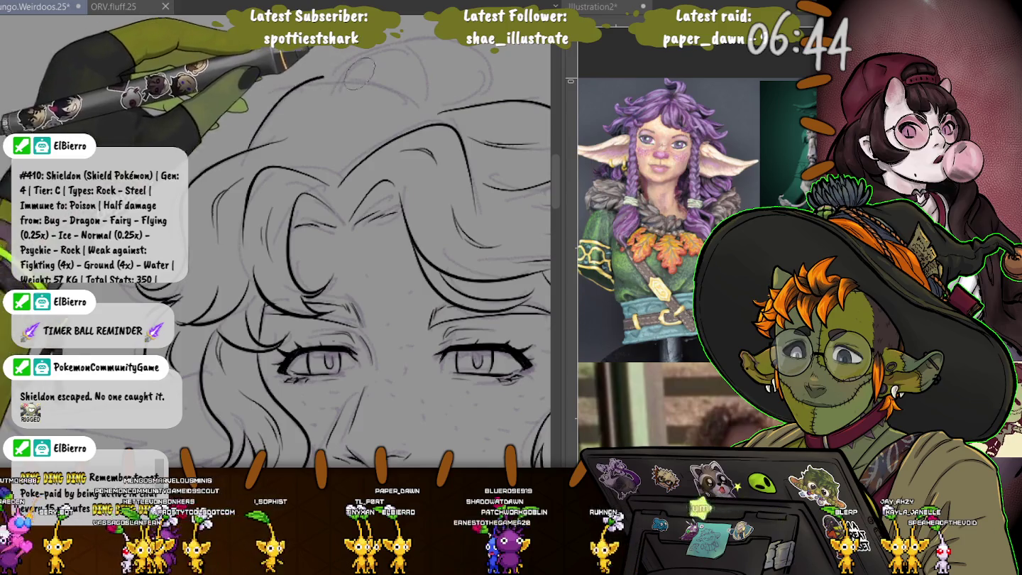
drag(280, 97, 418, 110)
drag(344, 121, 307, 131)
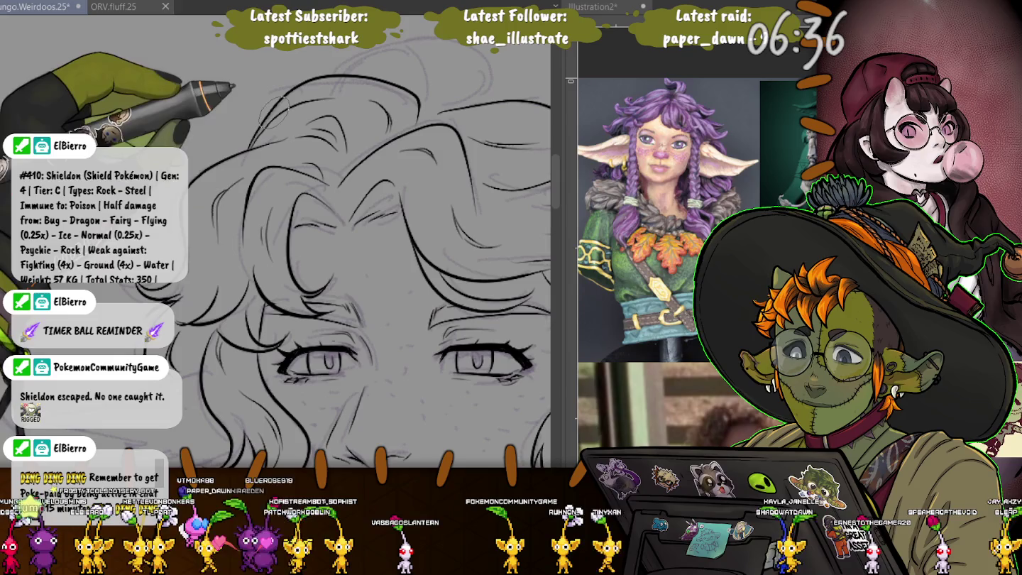
Shift and zoom the view across the hair, recentering the face lower on screen
drag(274, 111, 307, 158)
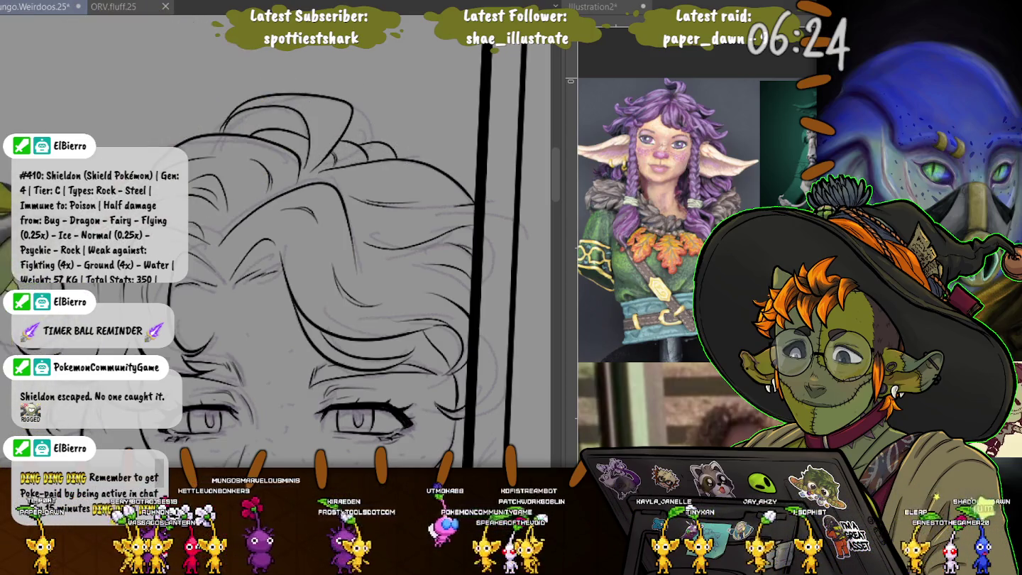
drag(308, 150, 261, 71)
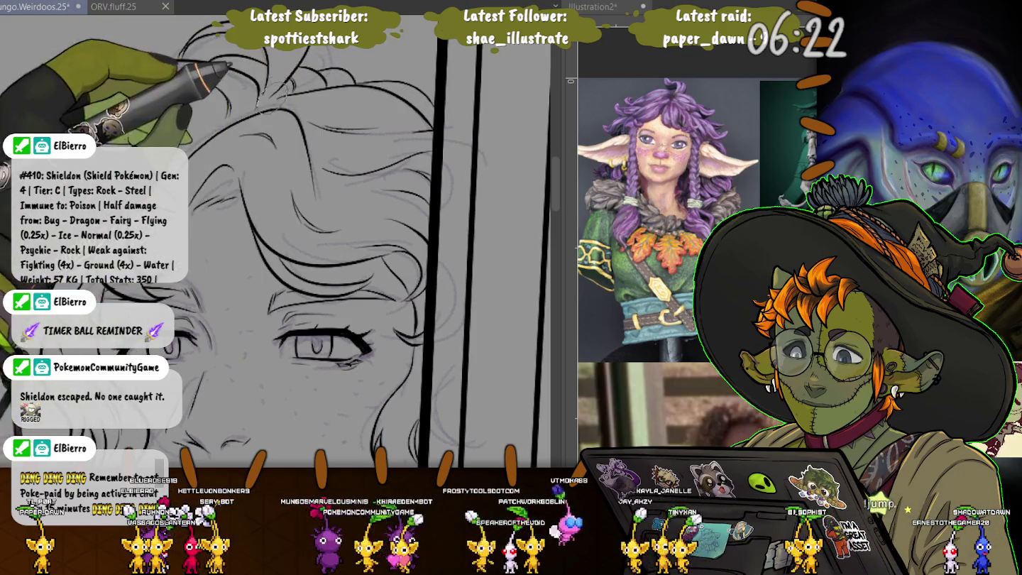
scroll(325, 95, down, 1)
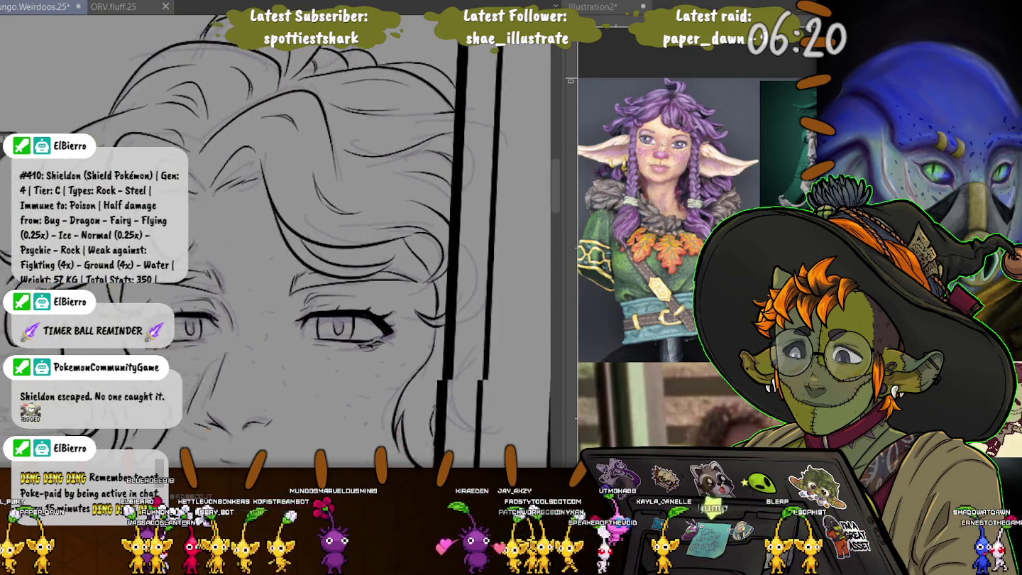
scroll(325, 95, down, 1)
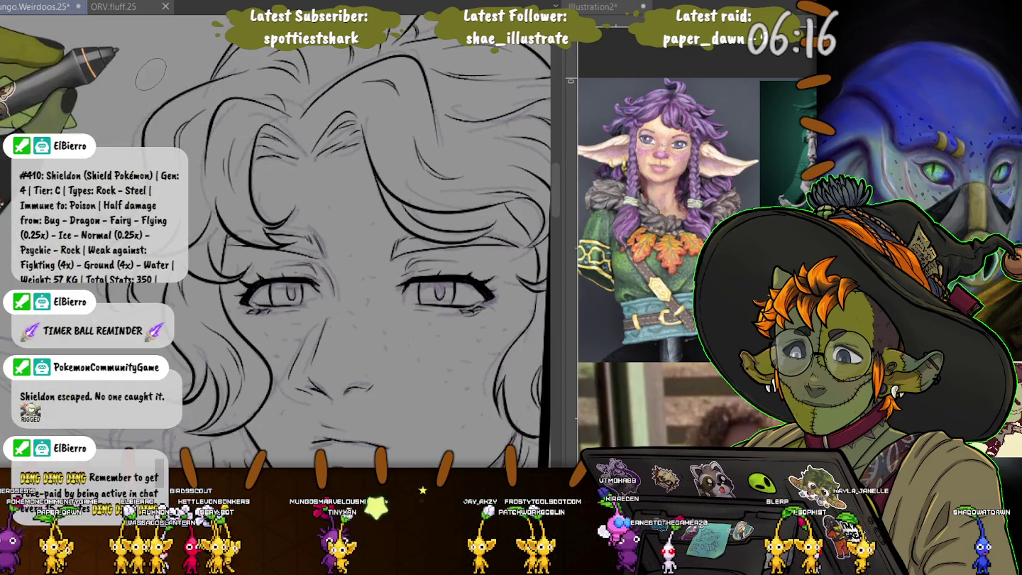
drag(259, 96, 323, 128)
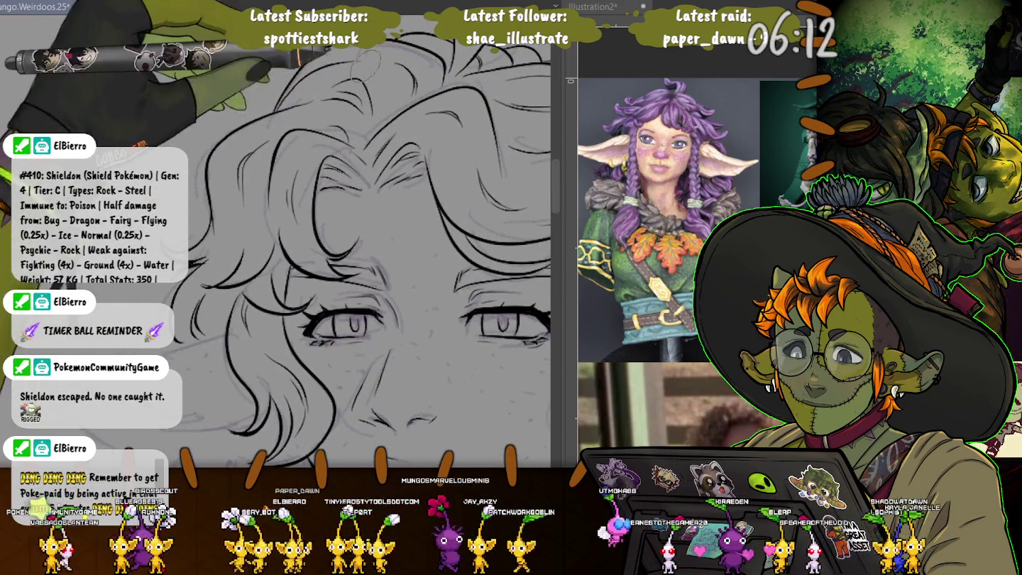
Move the view to the side of the face, ink the ear outline, and reset the view with Ctrl+0
mouse_move(397, 284)
mouse_down()
mouse_move(397, 183)
mouse_move(469, 135)
mouse_up()
drag(355, 249, 395, 284)
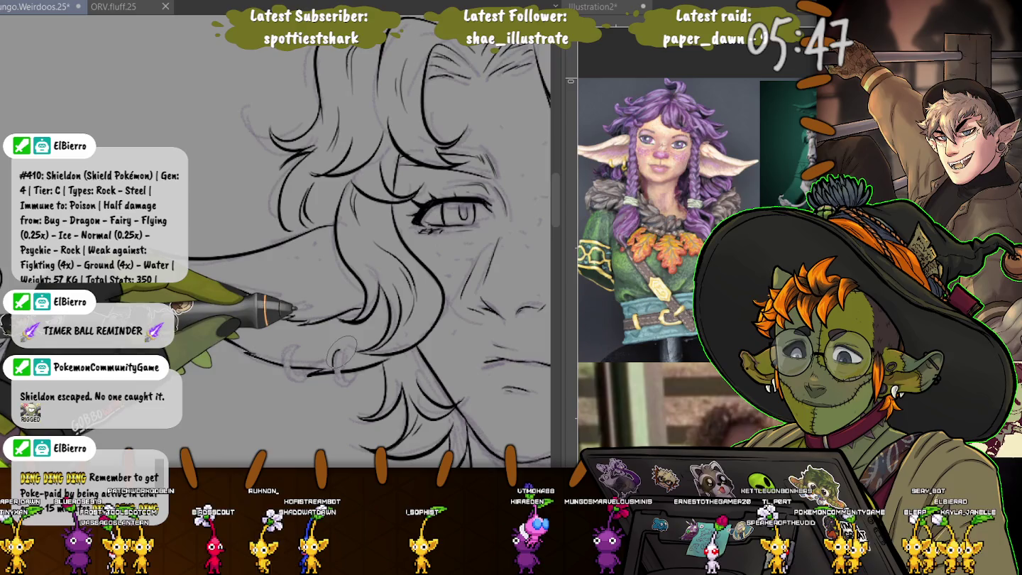
mouse_move(337, 351)
mouse_down()
mouse_move(336, 371)
mouse_move(349, 379)
mouse_up()
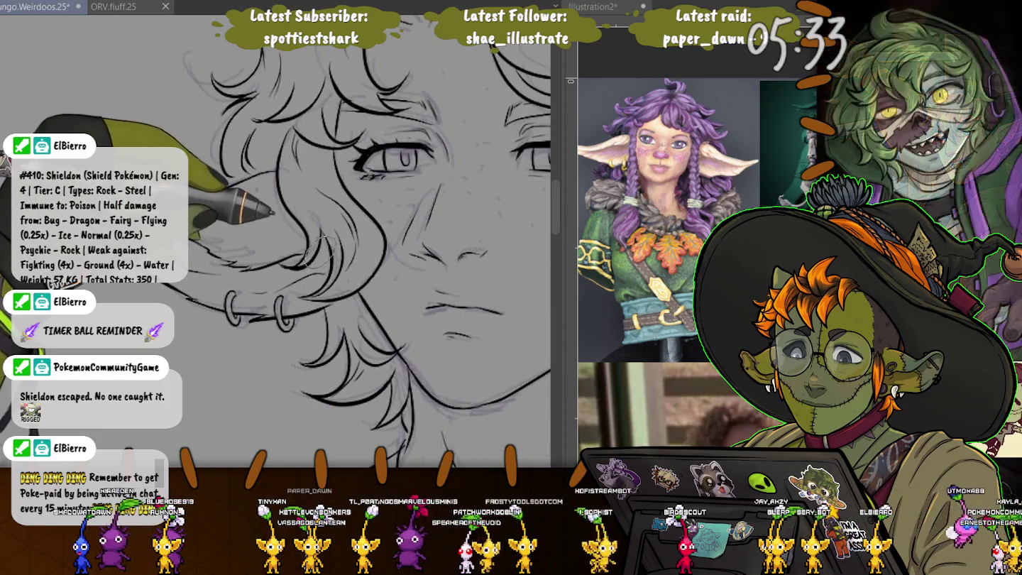
key(ctrl+0)
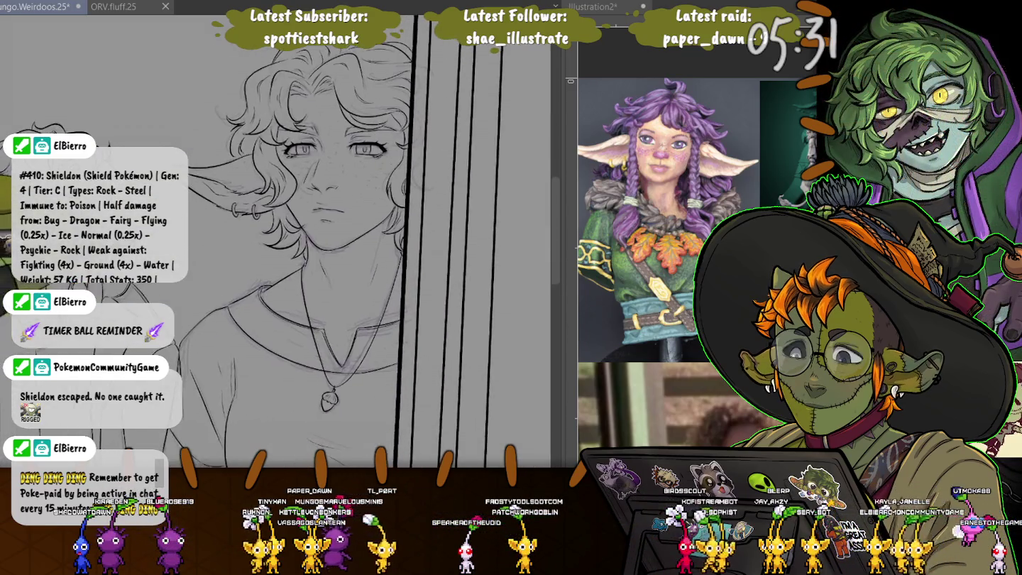
Zoom around the canvas, then hide the side reference with Tab so only the four-figure sketch shows
scroll(283, 241, down, 5)
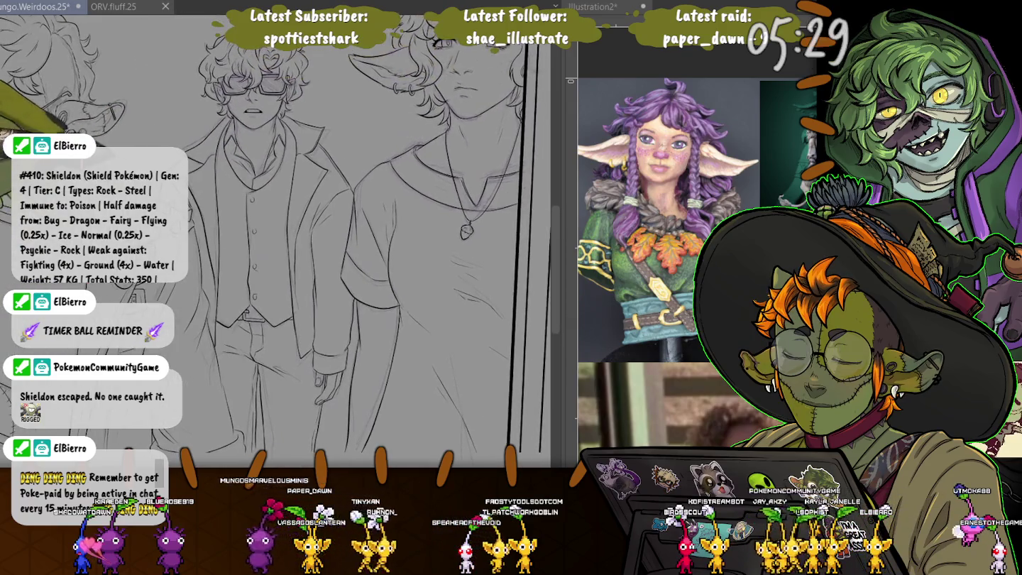
scroll(284, 240, up, 3)
scroll(283, 241, up, 2)
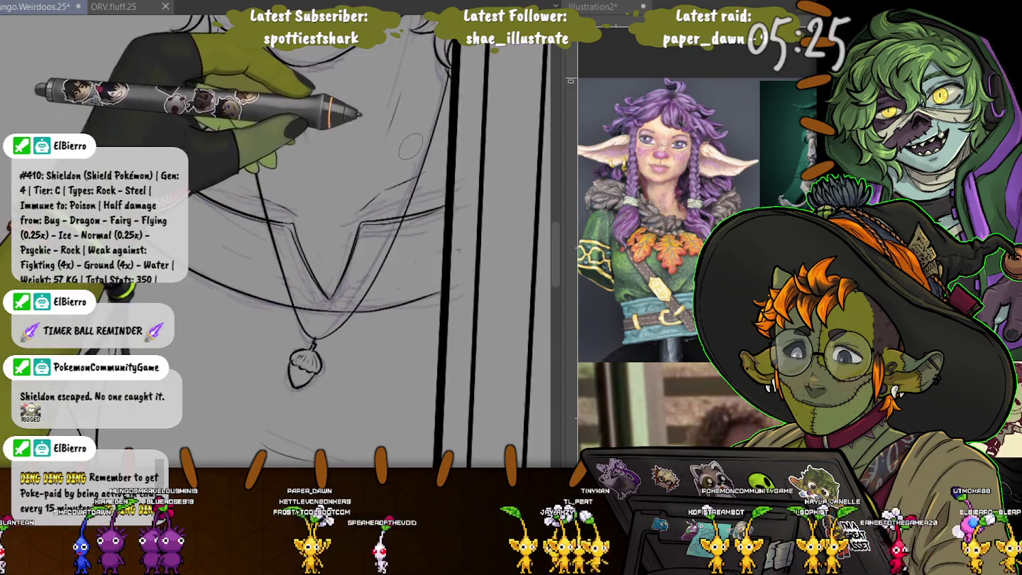
scroll(361, 185, down, 3)
scroll(361, 184, down, 2)
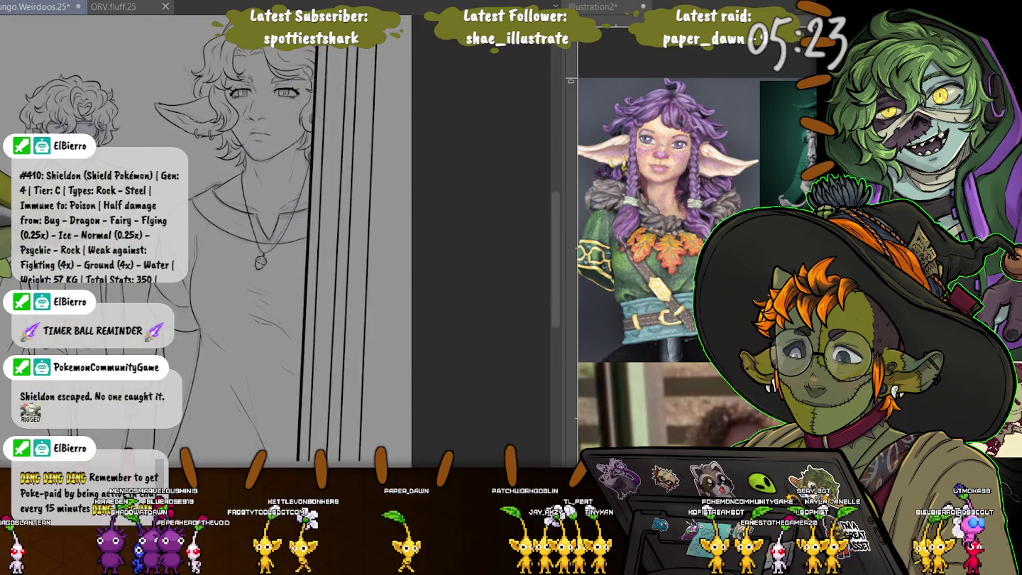
scroll(284, 241, up, 2)
scroll(284, 241, up, 2)
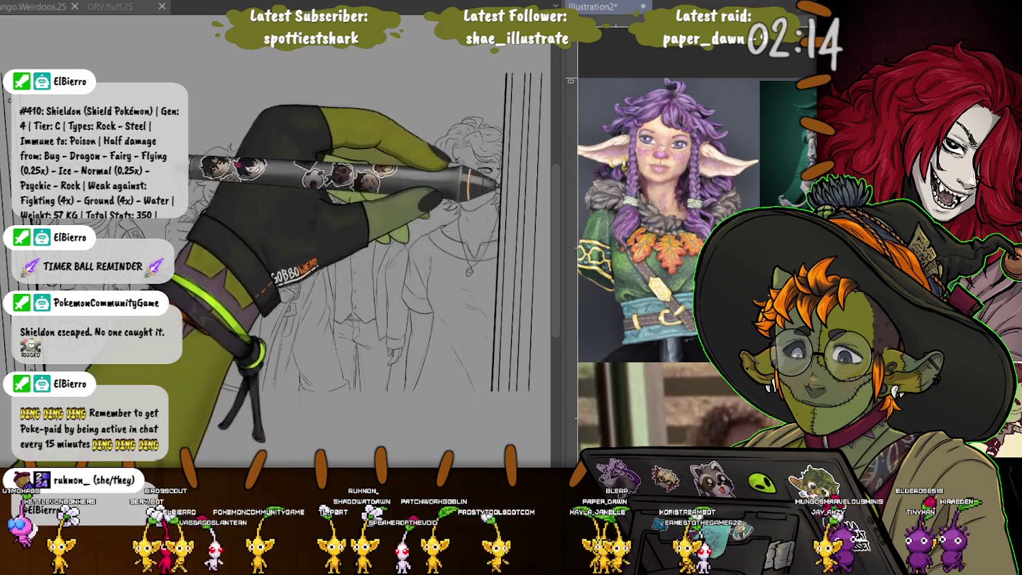
key(Tab)
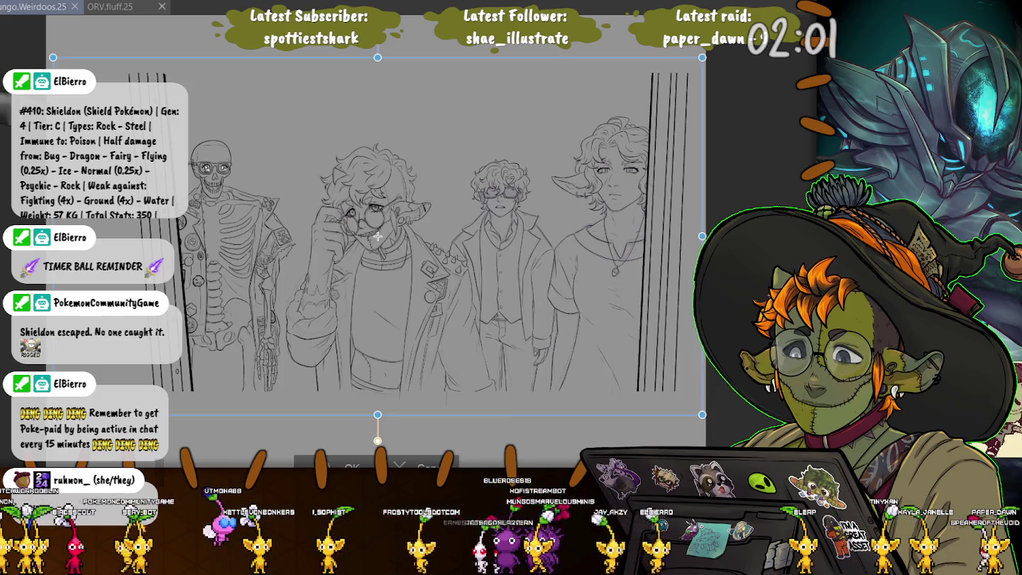
Scale up the four-figure sketch with Ctrl+T toward the top-left and bottom-right, and confirm
key(ctrl+t)
drag(35, 76, 21, 69)
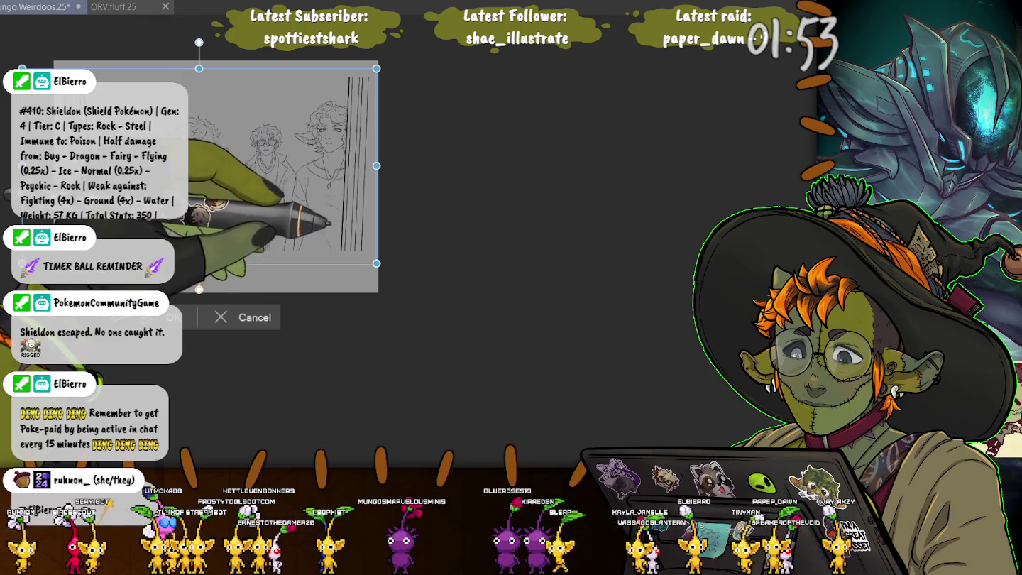
drag(376, 263, 381, 269)
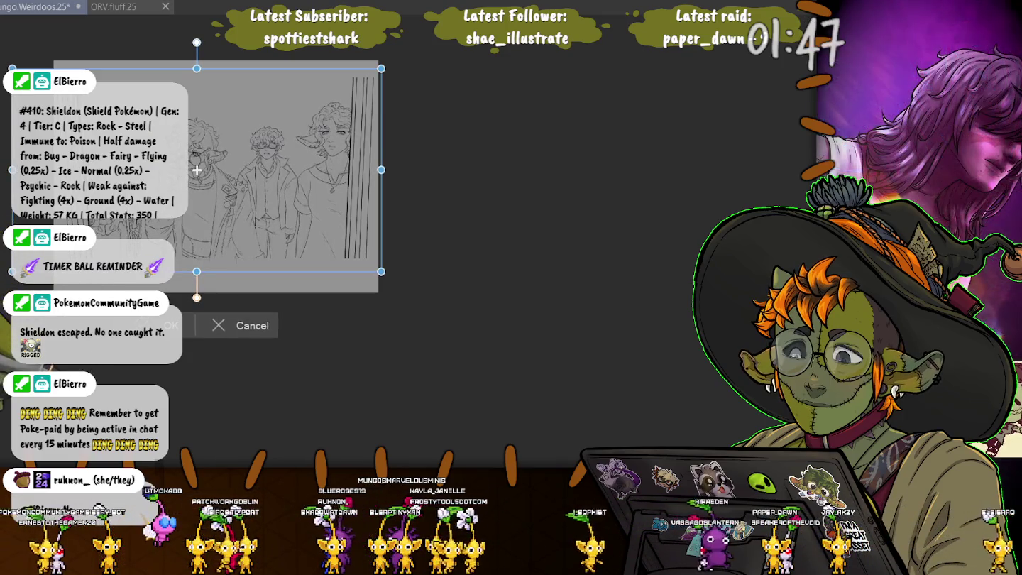
key(Return)
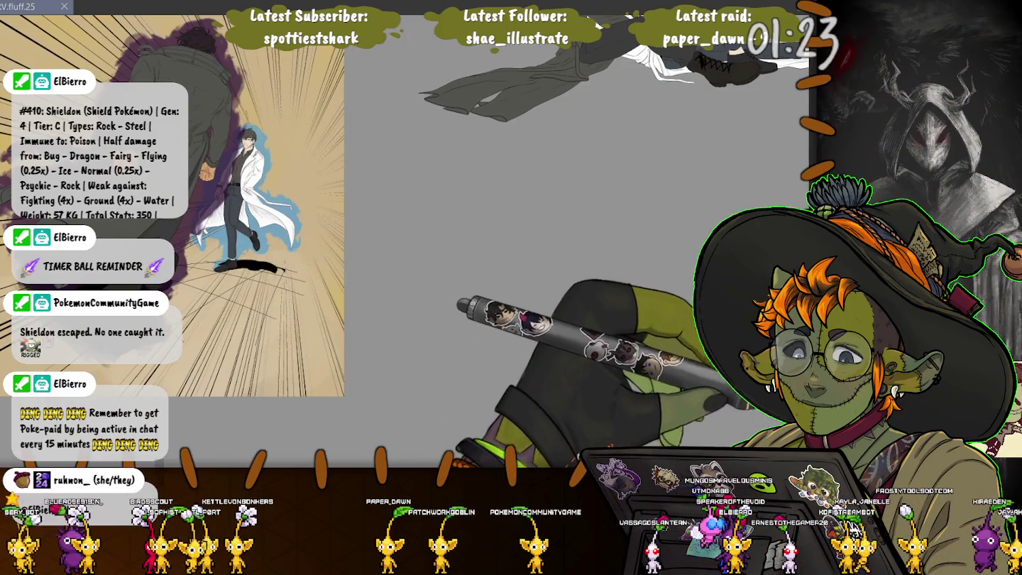
Restore the sword sketch, lasso it, delete it and deselect to leave the canvas blank
key(ctrl+z)
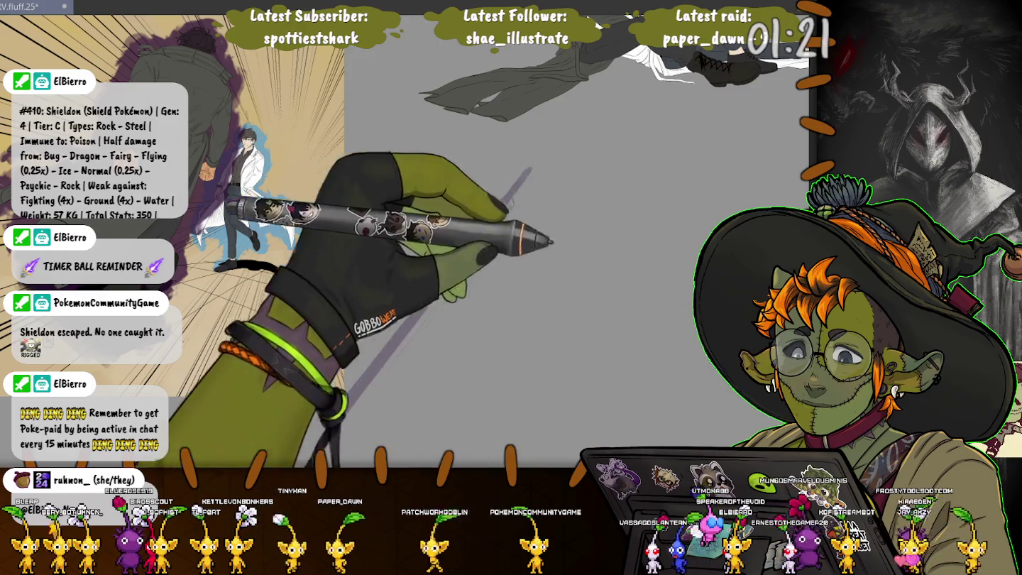
drag(496, 284, 349, 167)
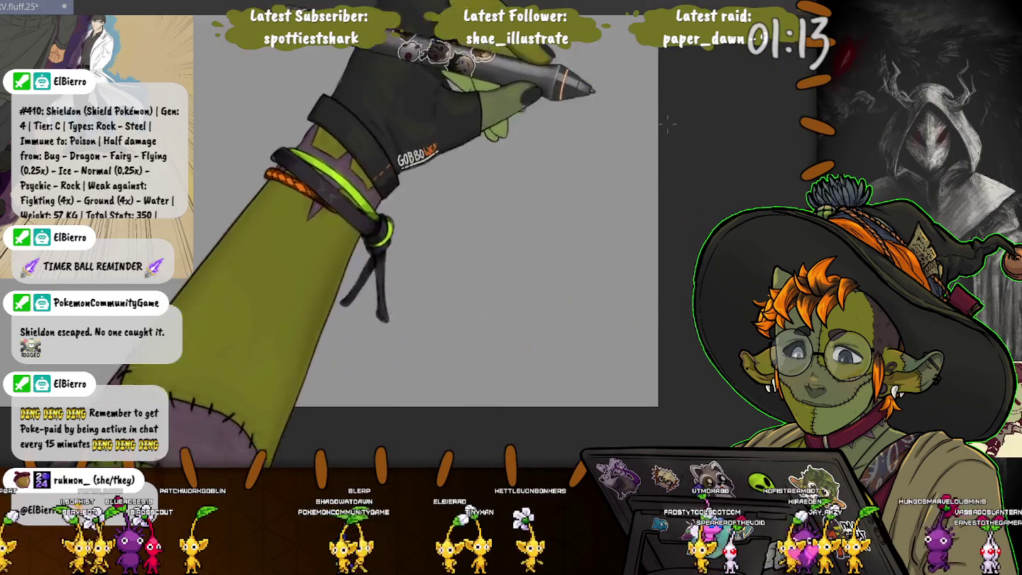
drag(222, 146, 182, 341)
key(Delete)
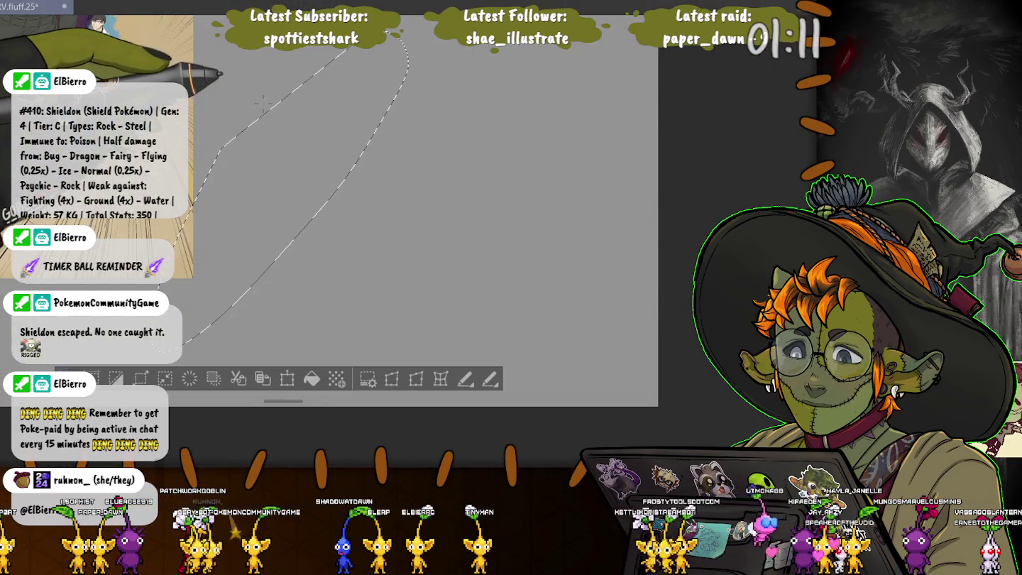
key(ctrl+d)
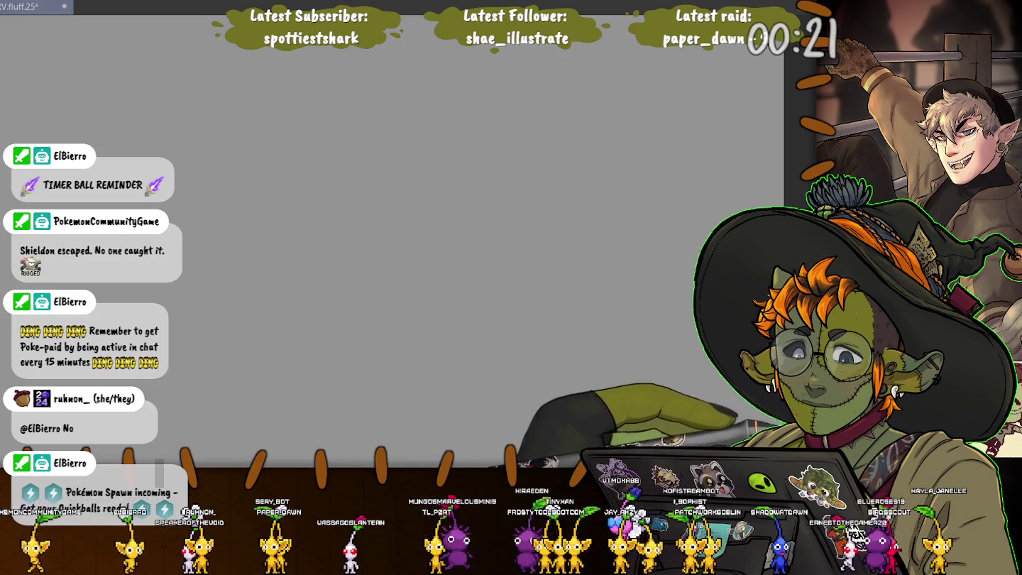
Paint a soft purple oval for the head and a downward stroke for the body
mouse_move(531, 144)
mouse_down()
mouse_move(547, 155)
mouse_move(523, 155)
mouse_up()
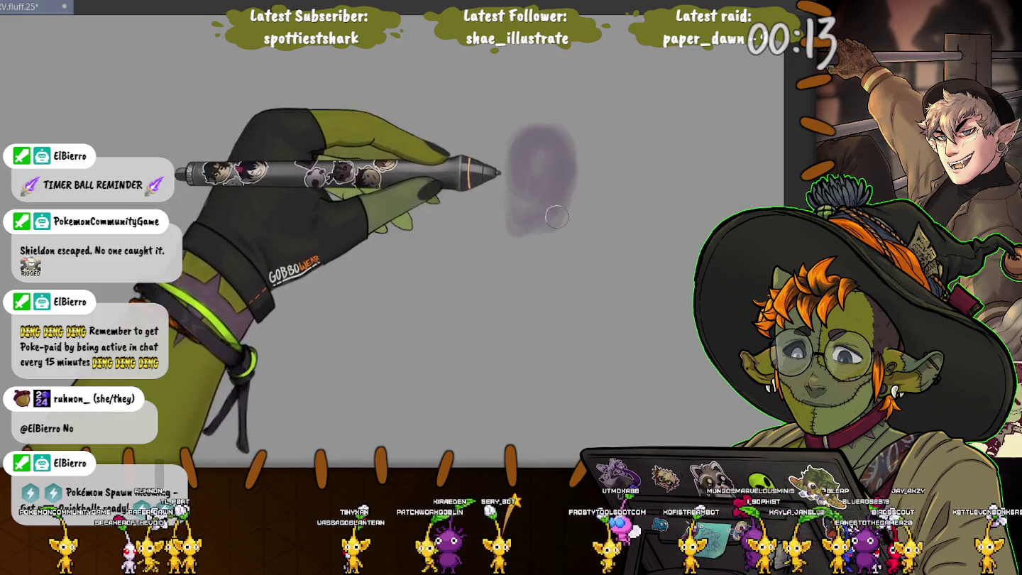
mouse_move(564, 167)
mouse_down()
mouse_move(595, 246)
mouse_move(642, 270)
mouse_up()
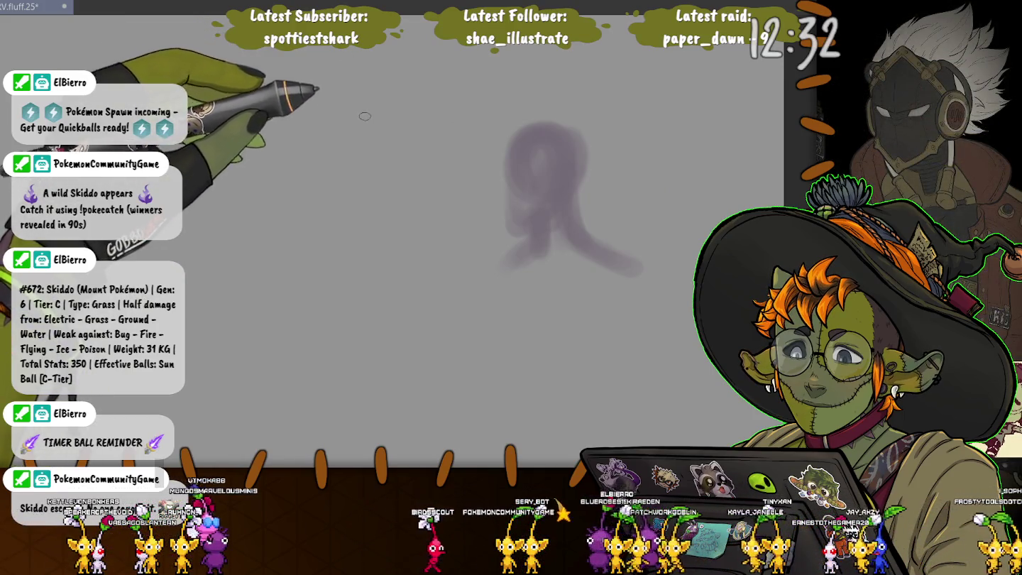
Handwrite 'Looking for refs' beside the purple rough shape
mouse_move(368, 118)
mouse_down()
mouse_move(391, 135)
mouse_move(406, 122)
mouse_move(445, 133)
mouse_move(406, 182)
mouse_move(450, 135)
mouse_up()
drag(390, 200, 407, 217)
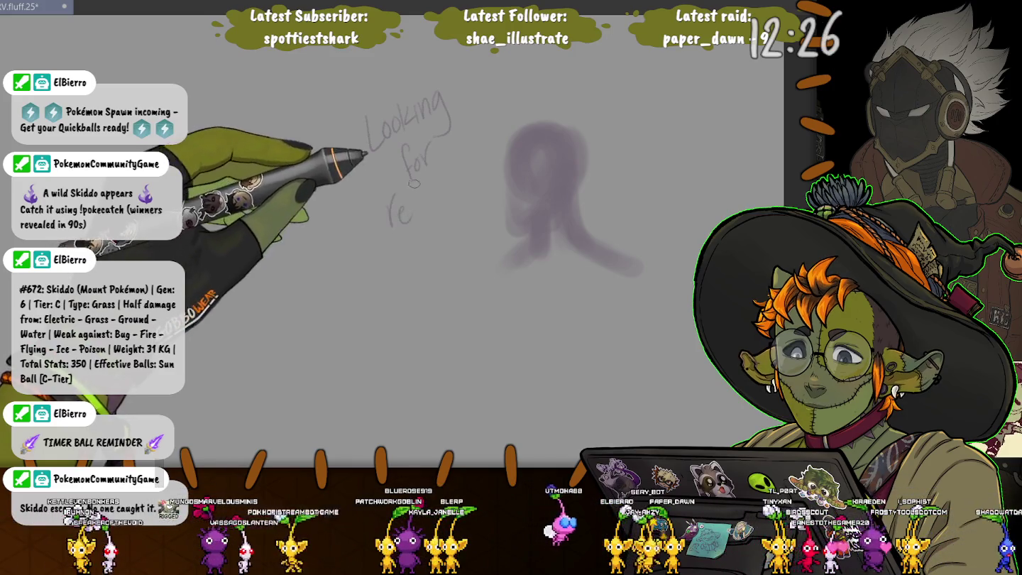
mouse_move(419, 182)
mouse_down()
mouse_move(415, 222)
mouse_move(426, 206)
mouse_up()
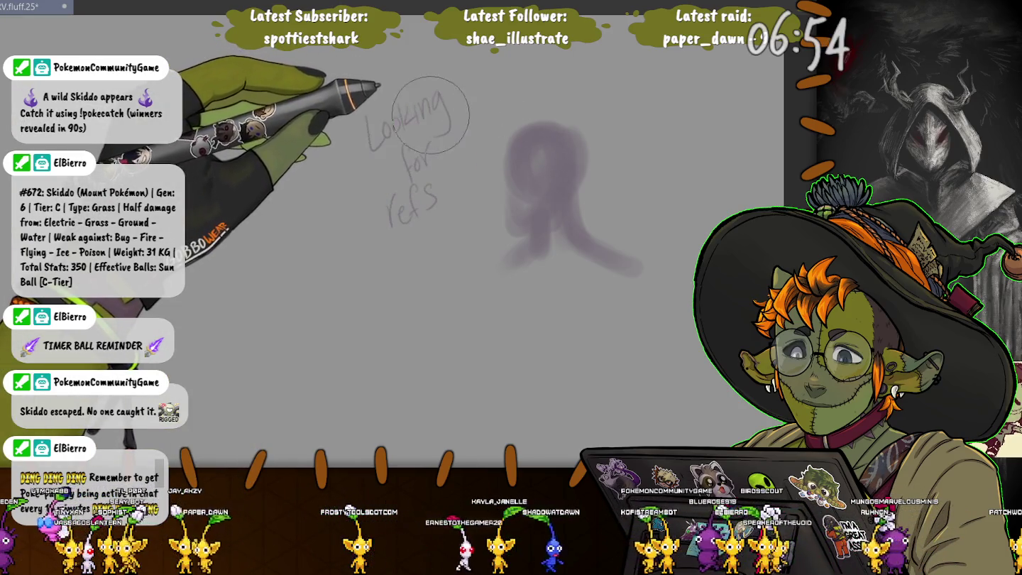
Undo the rough purple sketch and set the brush to a medium size
key(ctrl+z)
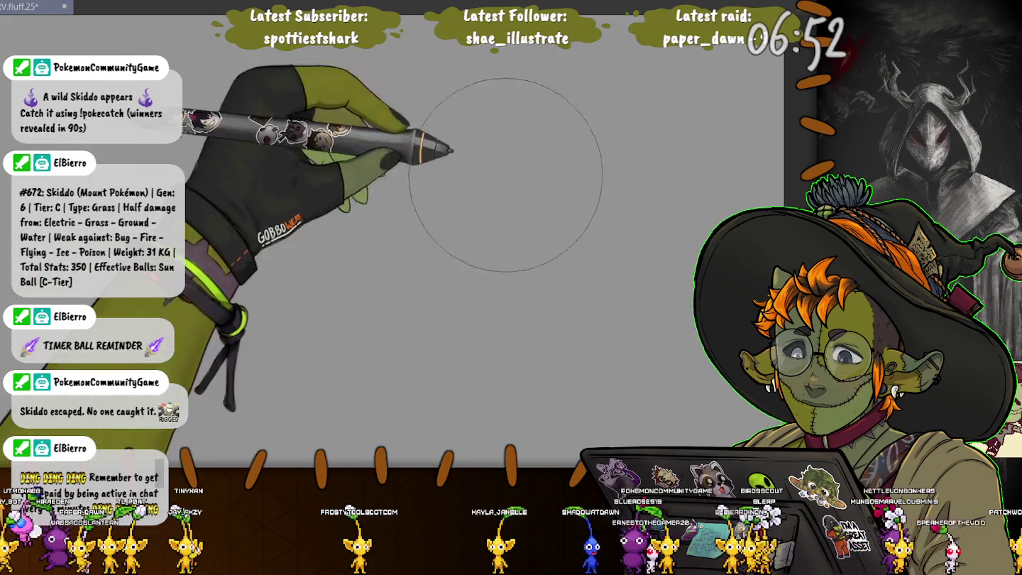
key(bracketleft)
key(bracketleft)
key(bracketleft)
key(bracketleft)
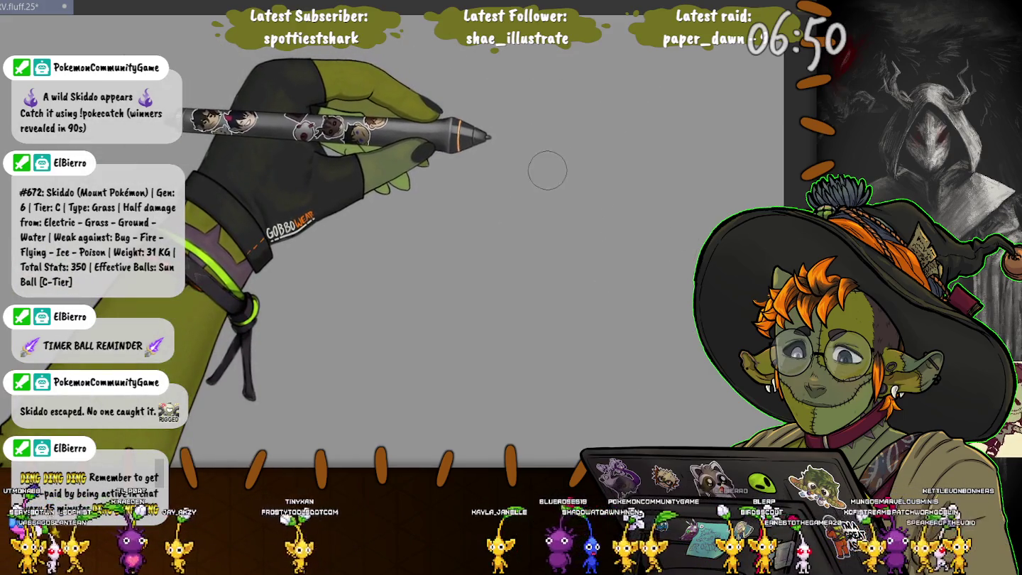
key(bracketleft)
key(bracketleft)
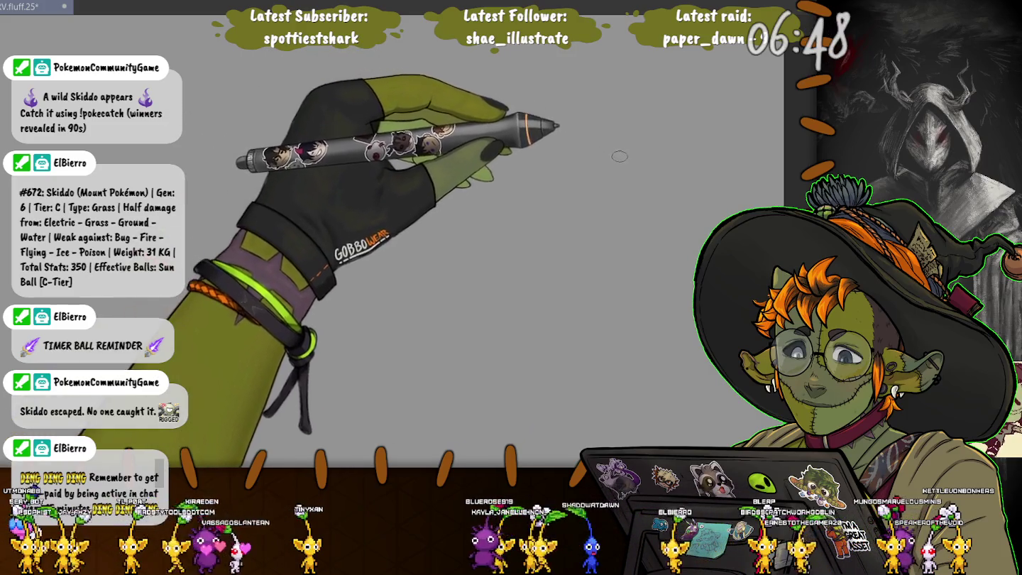
key(bracketright)
key(bracketright)
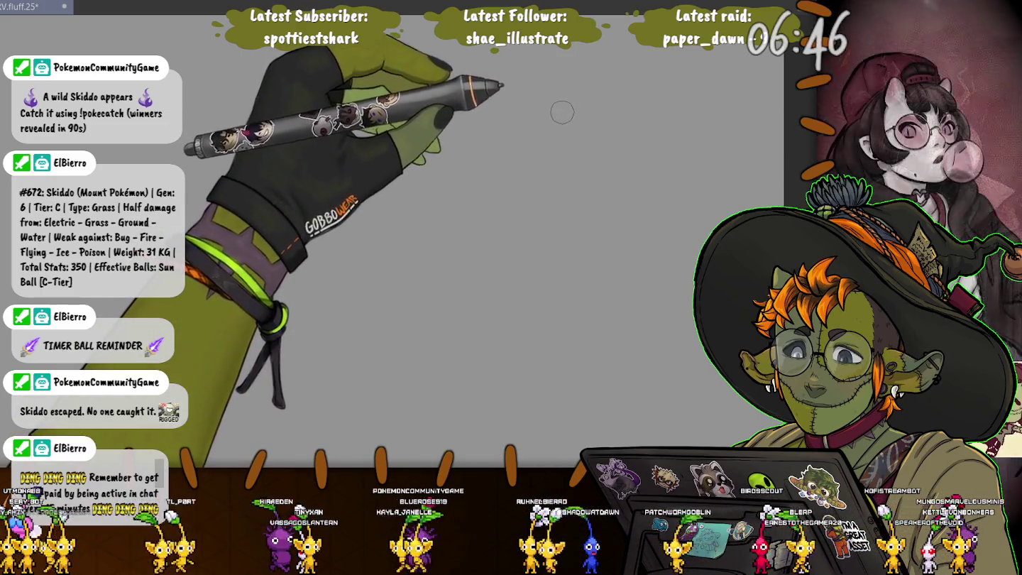
Paint the purple head arch, neck and lower body mass of the silhouette
drag(580, 151, 570, 105)
drag(511, 188, 589, 174)
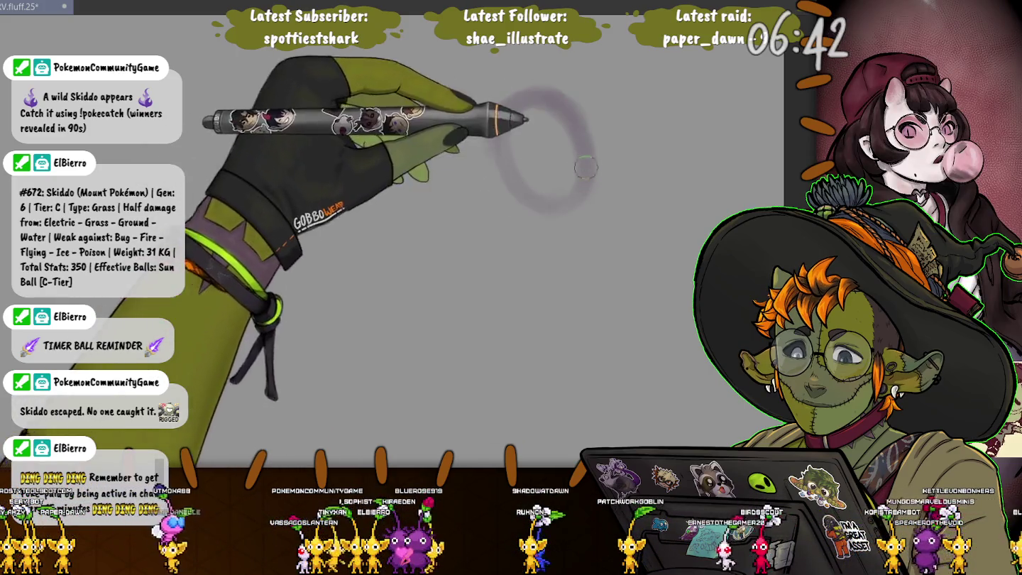
mouse_move(589, 167)
mouse_down()
mouse_move(611, 207)
mouse_move(576, 241)
mouse_move(617, 253)
mouse_up()
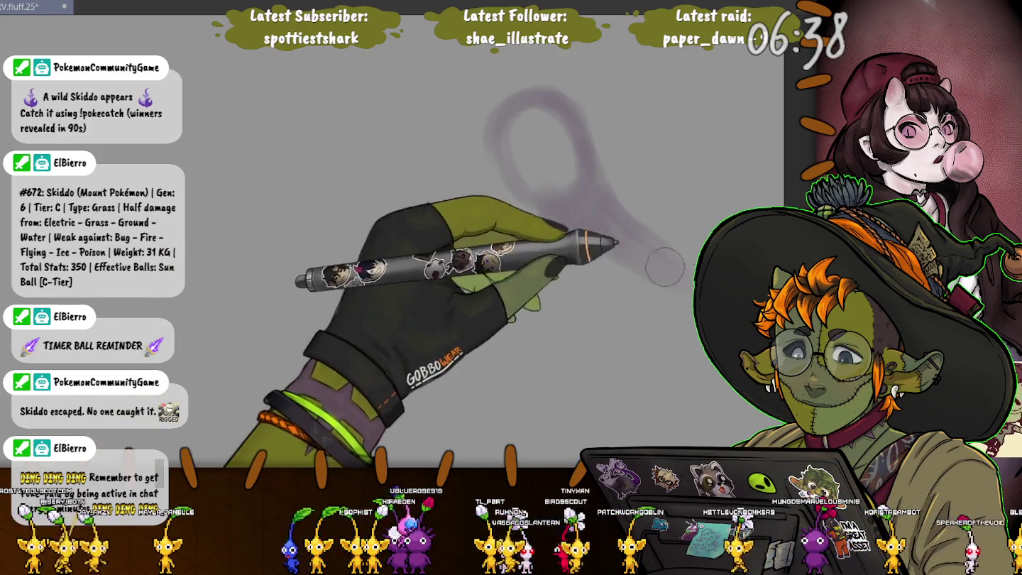
drag(532, 221, 484, 278)
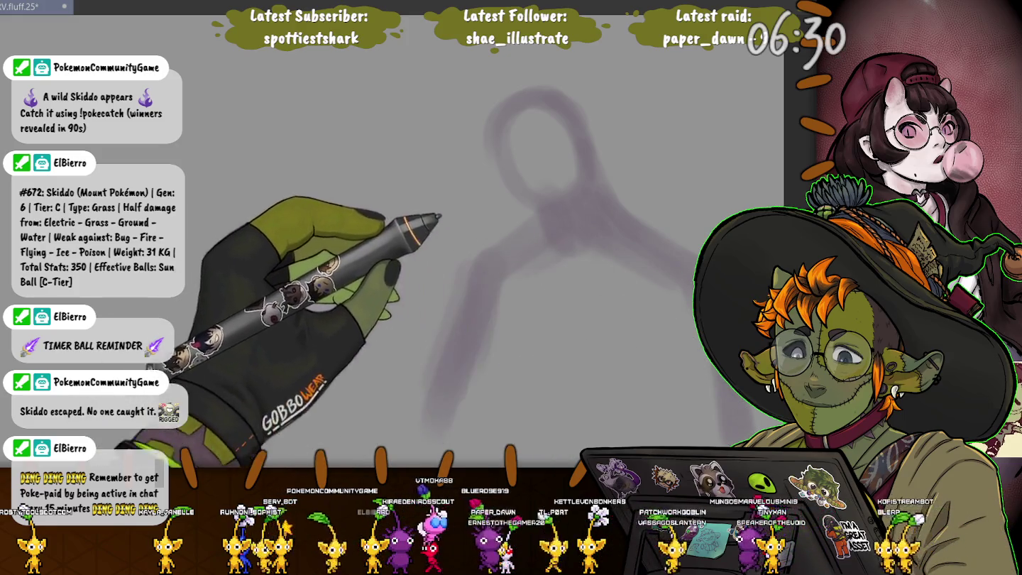
scroll(666, 336, down, 1)
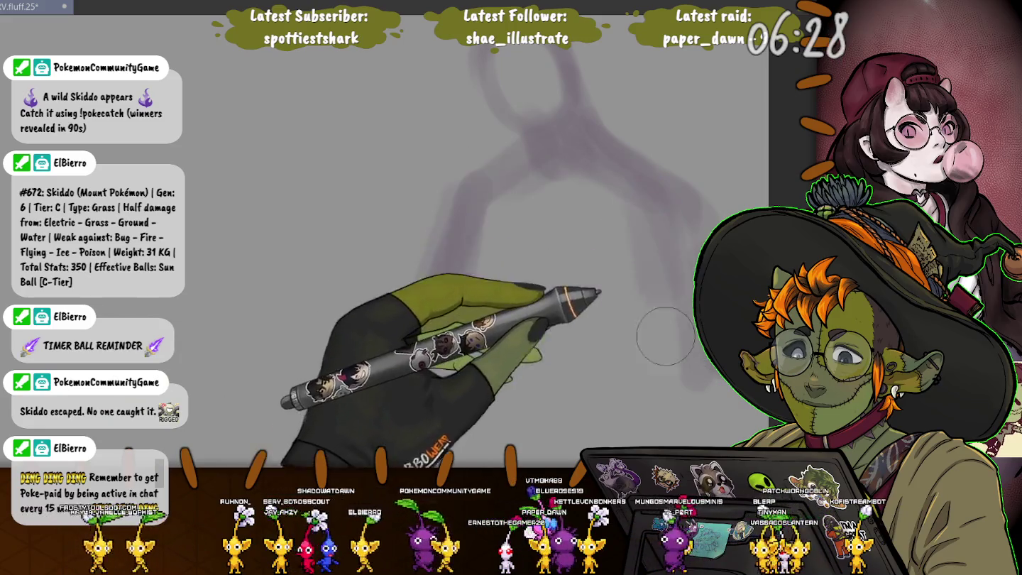
drag(666, 337, 460, 334)
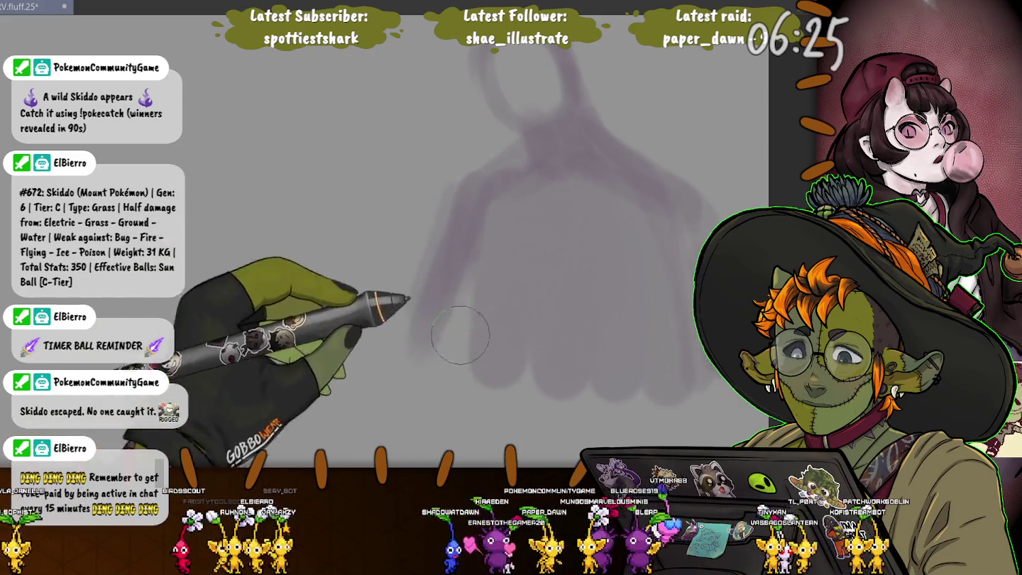
drag(459, 374, 530, 208)
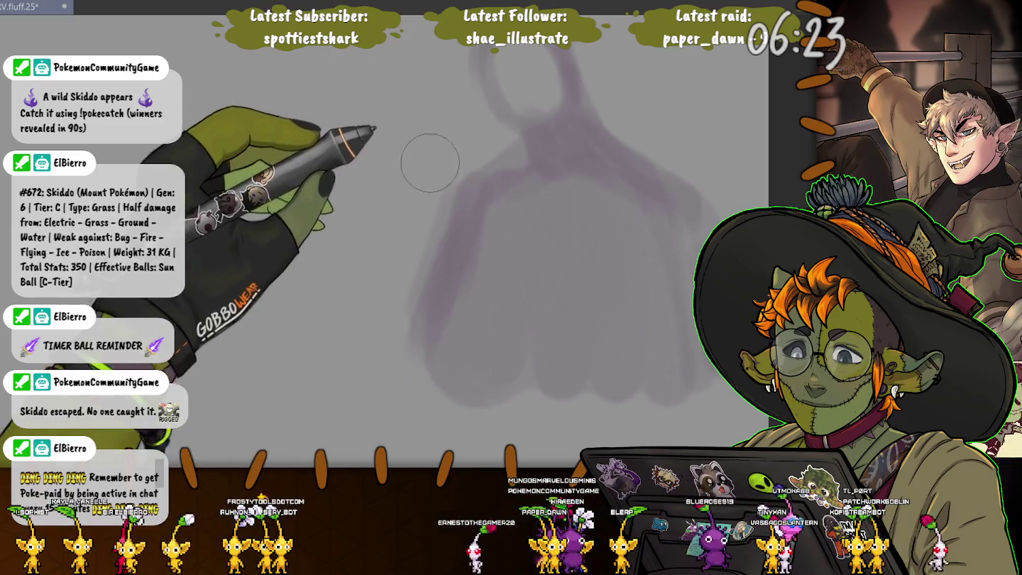
key(ctrl+z)
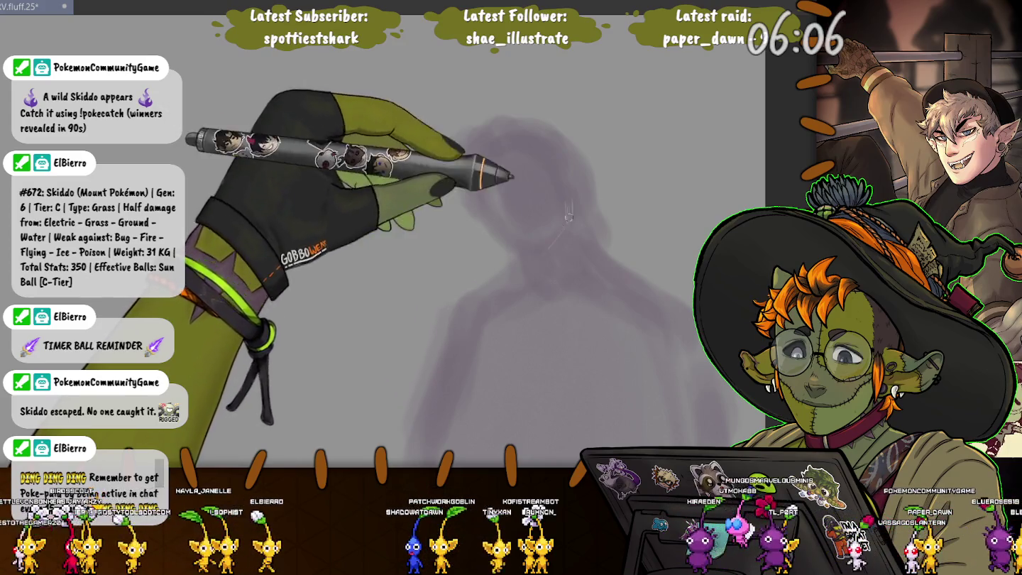
Draw a thin light construction line over the silhouette's face and neck
drag(568, 213, 537, 252)
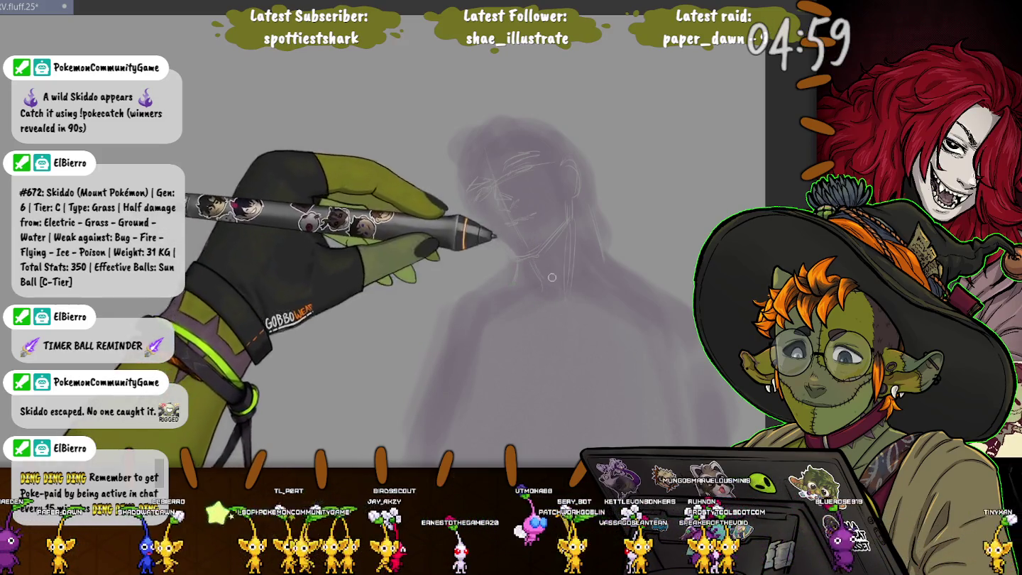
Sketch pale lines down the torso, along both shoulders and the left arm
drag(543, 306, 515, 434)
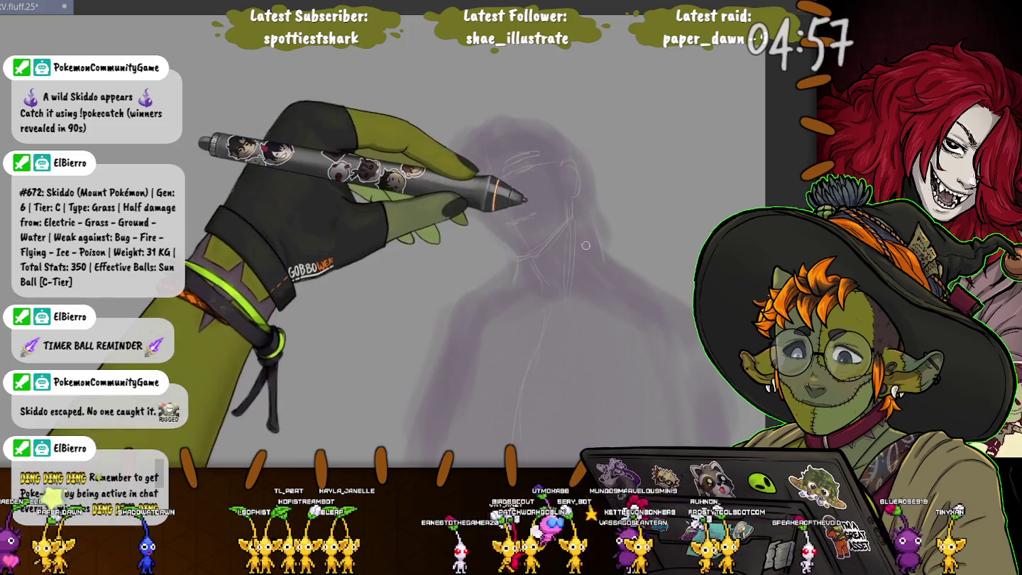
drag(692, 305, 627, 268)
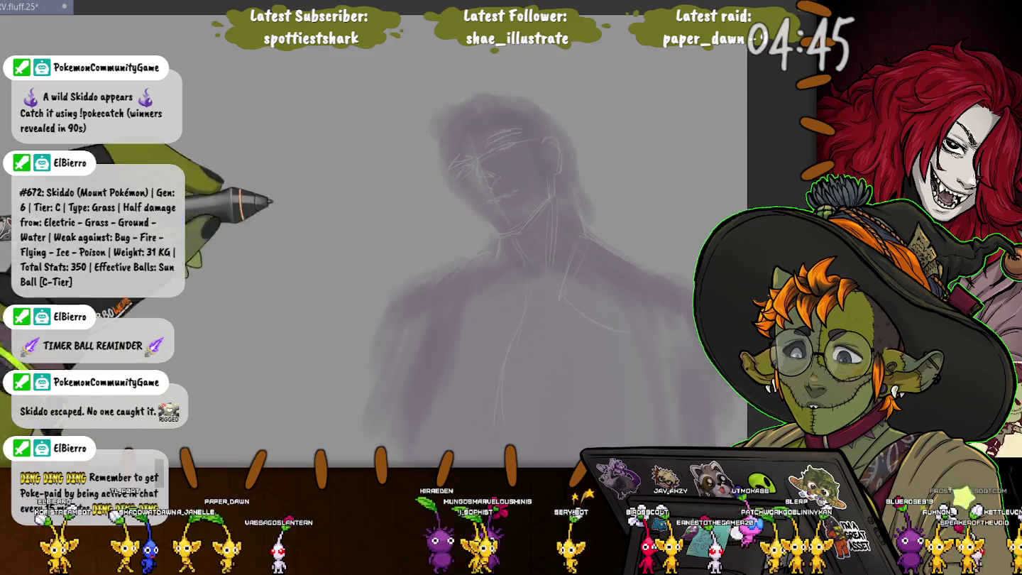
drag(354, 267, 286, 175)
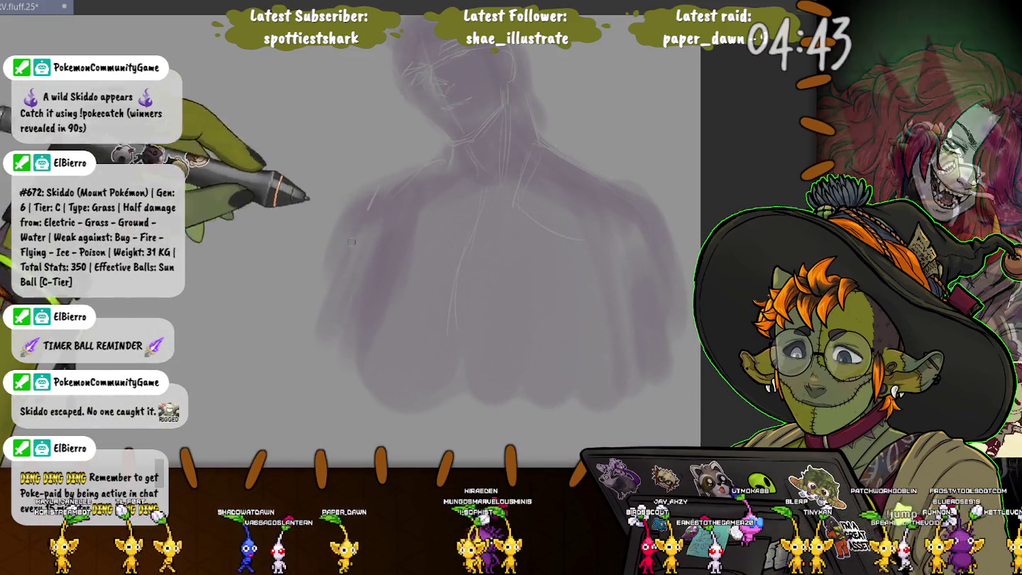
drag(370, 189, 329, 332)
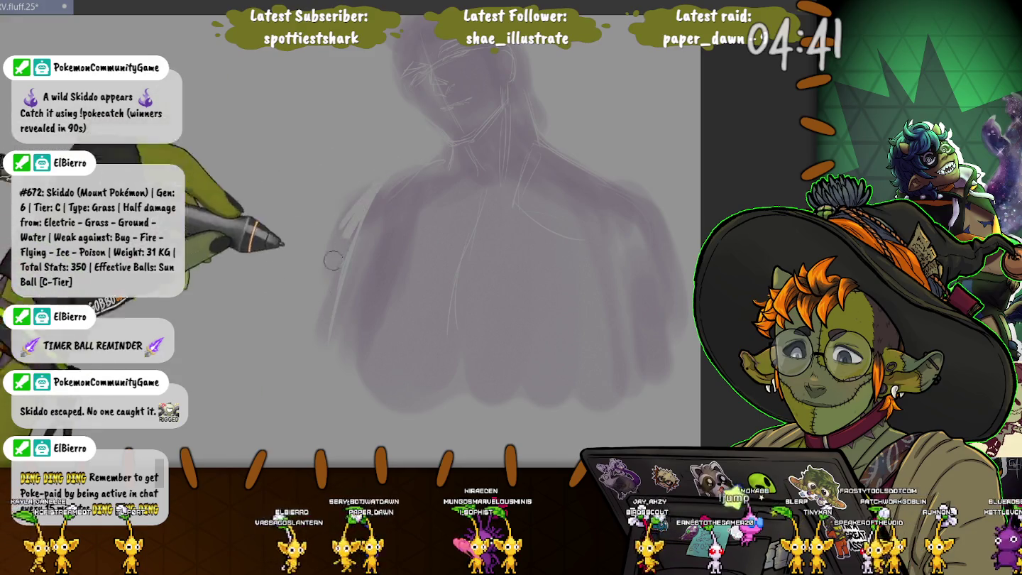
drag(357, 197, 330, 317)
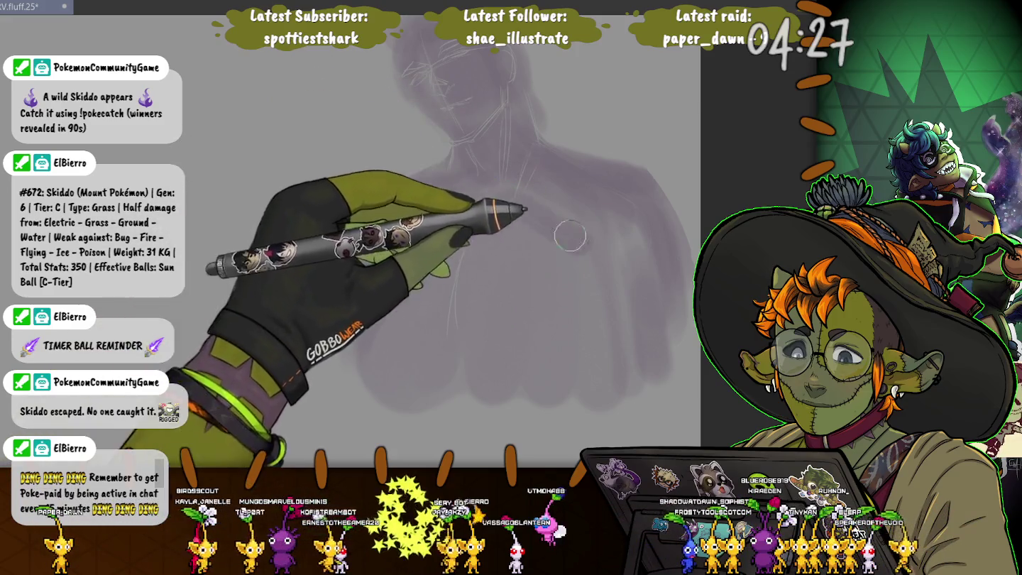
drag(505, 231, 521, 176)
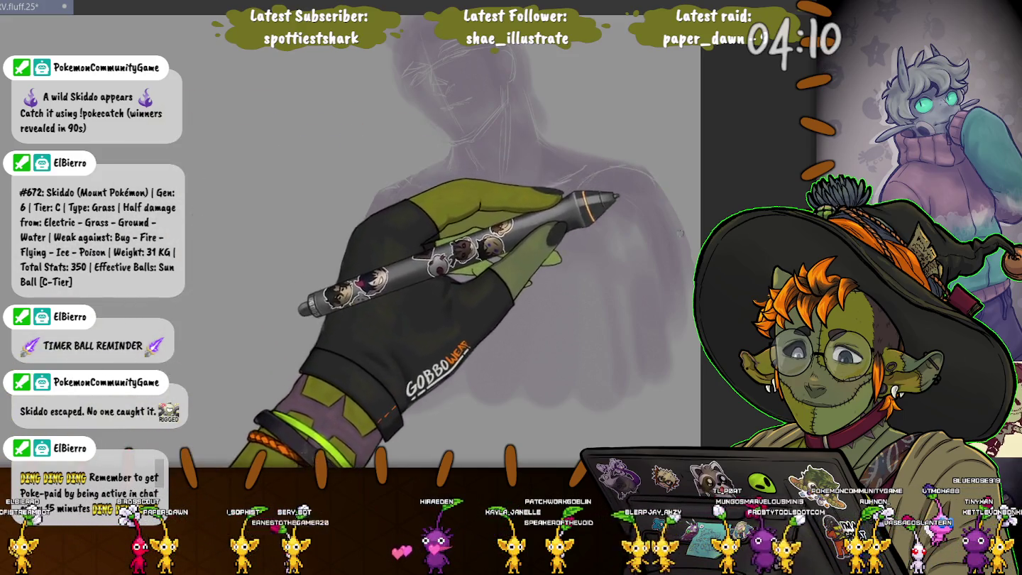
drag(652, 184, 613, 176)
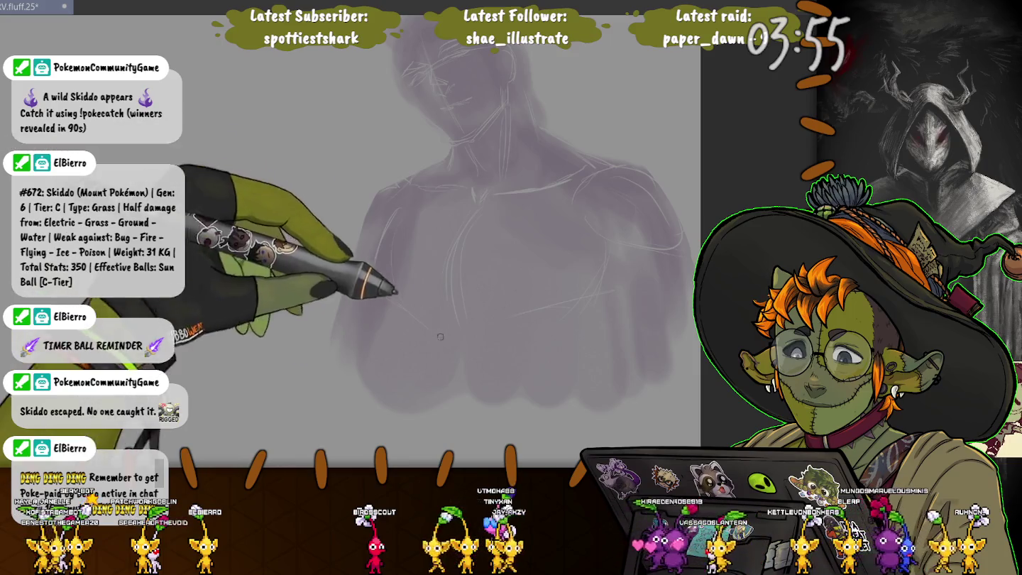
Sketch a line on the lower-left torso and zoom in closer
drag(405, 311, 419, 375)
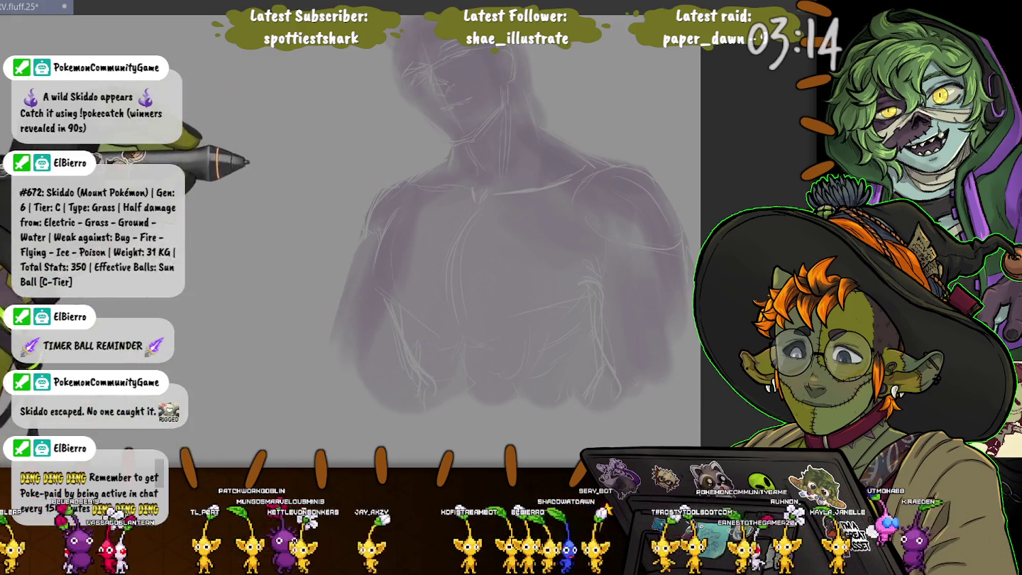
scroll(299, 243, up, 1)
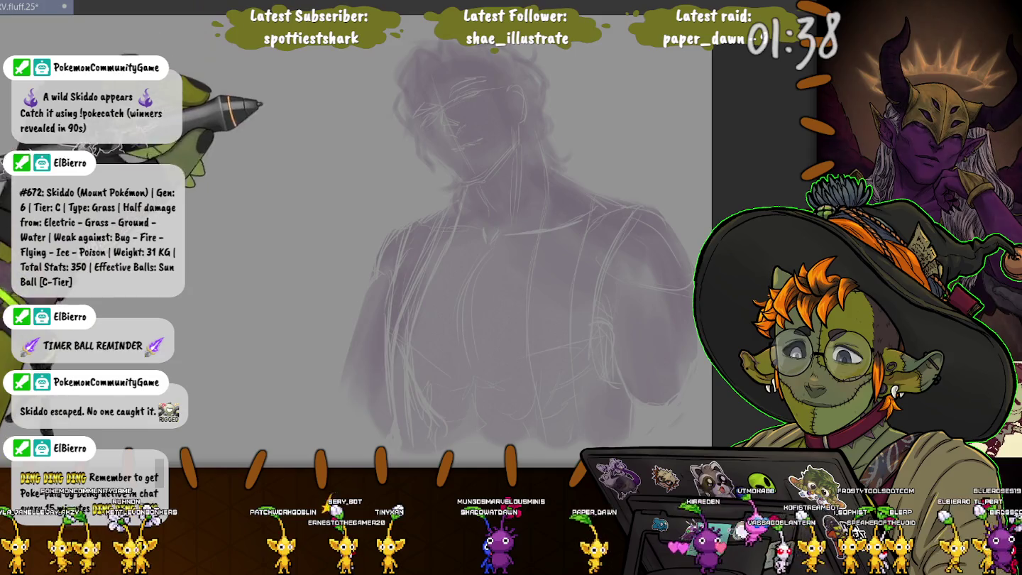
drag(490, 66, 499, 131)
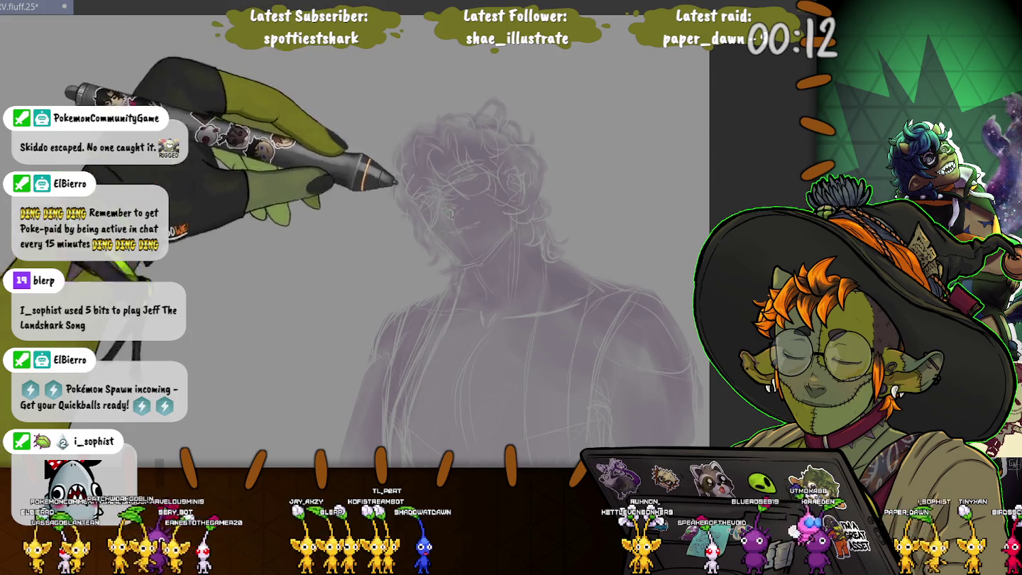
drag(419, 116, 648, 398)
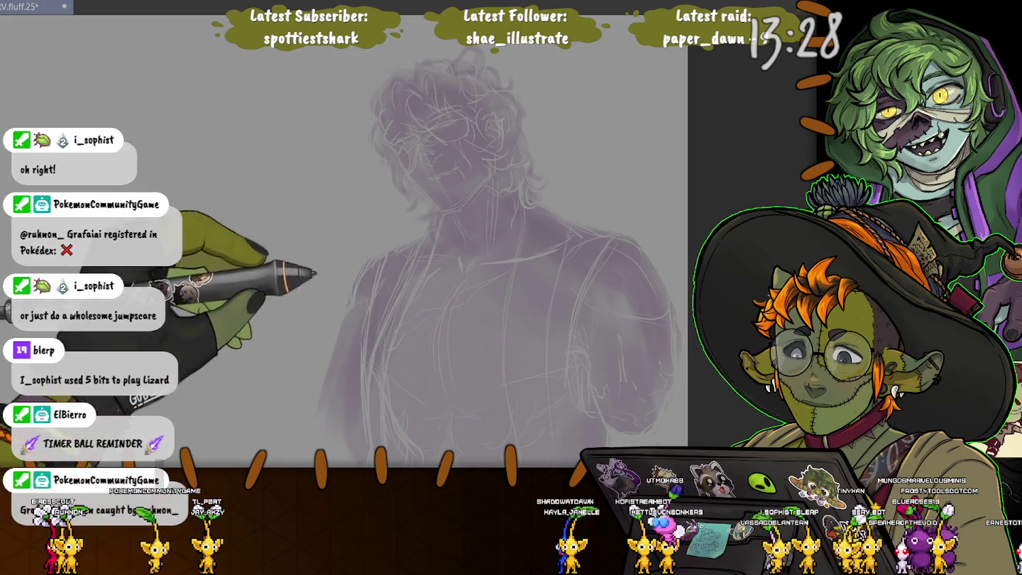
Shift the figure higher in view and add purple strokes along its left side
mouse_move(404, 402)
mouse_down()
mouse_move(408, 374)
mouse_move(438, 401)
mouse_up()
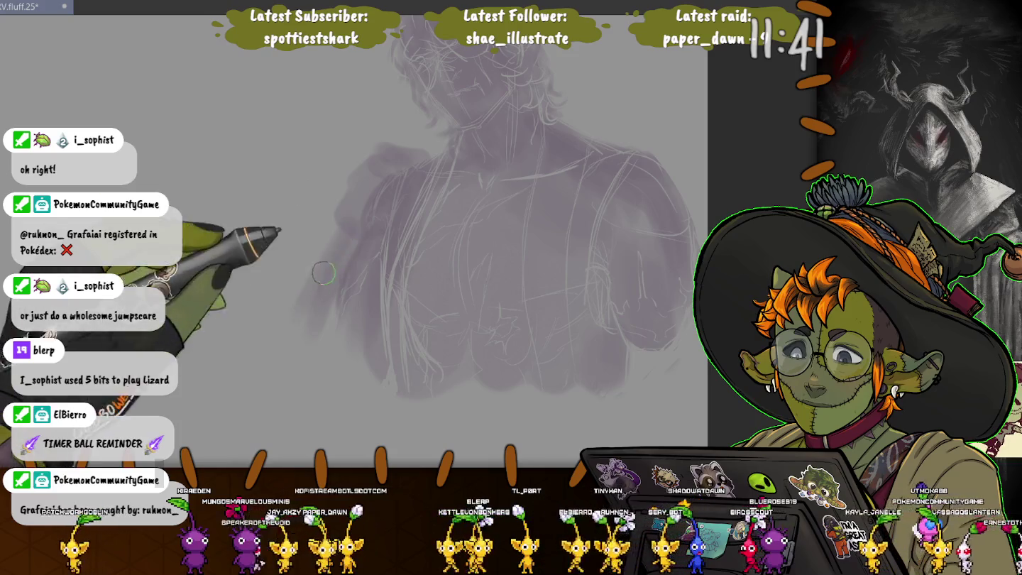
mouse_move(326, 293)
mouse_down()
mouse_move(367, 260)
mouse_move(334, 389)
mouse_up()
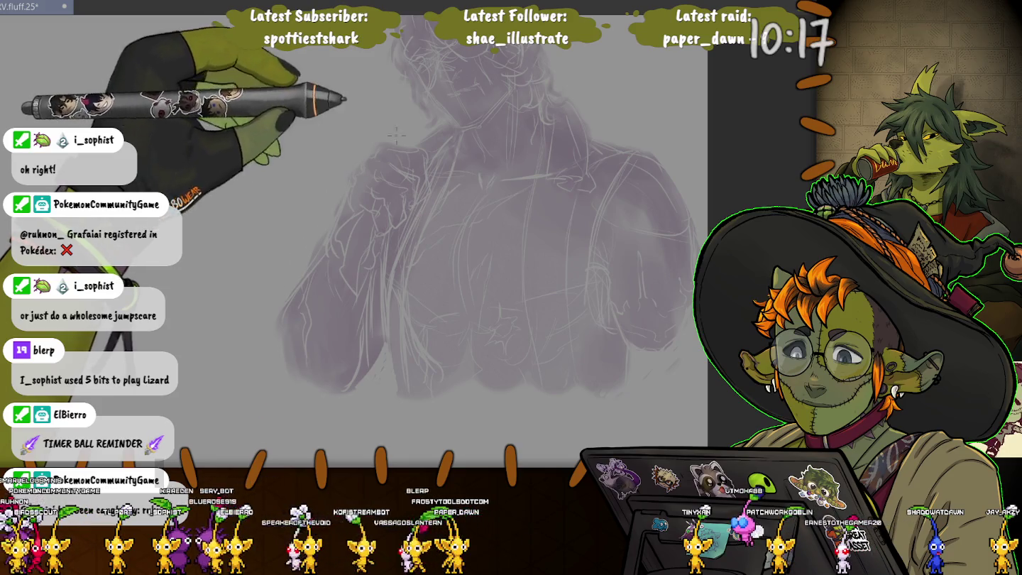
Zoom in close on the curly-haired head and shrink the brush by two sizes
drag(396, 133, 298, 306)
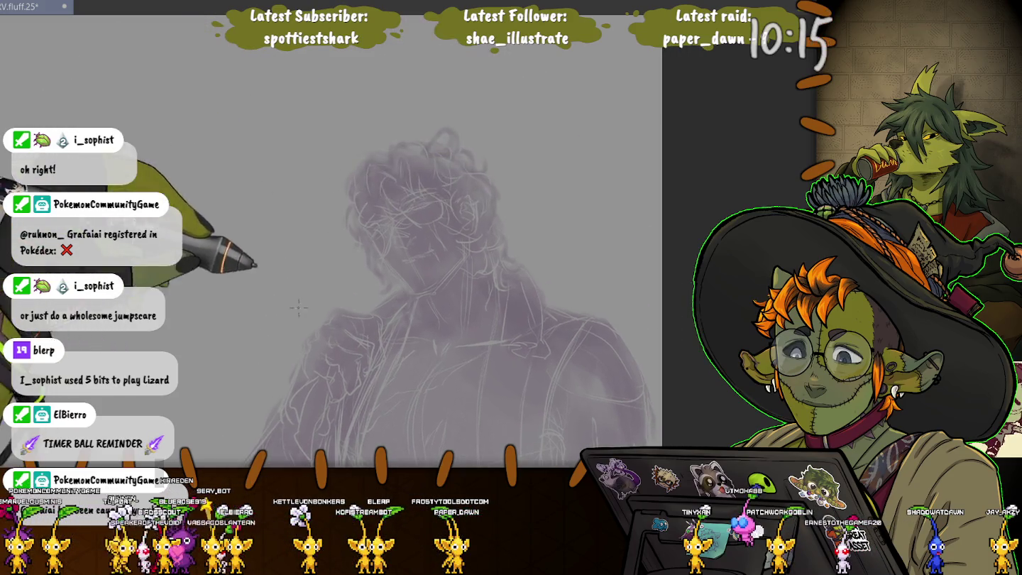
scroll(298, 308, up, 3)
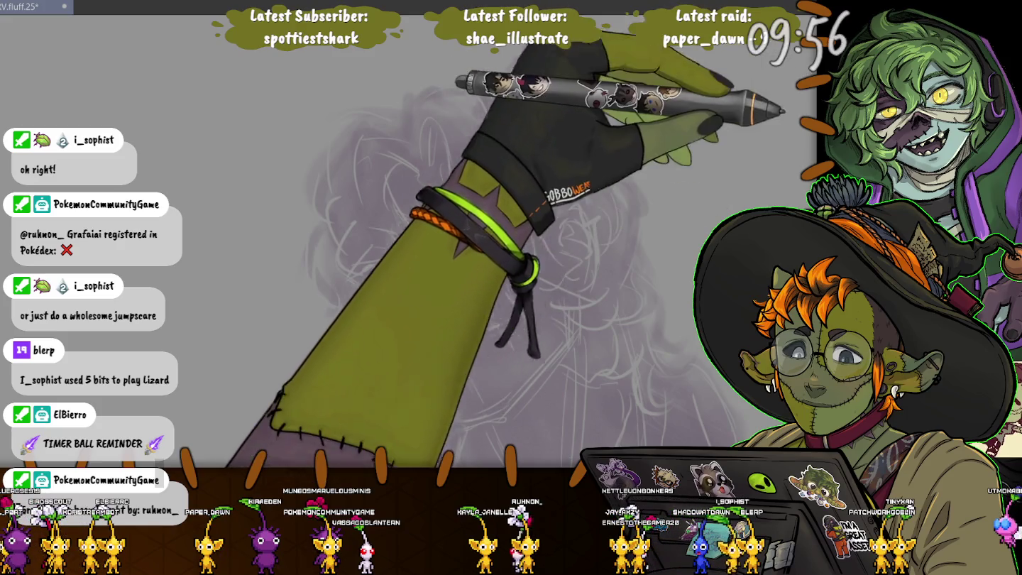
key(bracketleft)
key(bracketleft)
key(bracketleft)
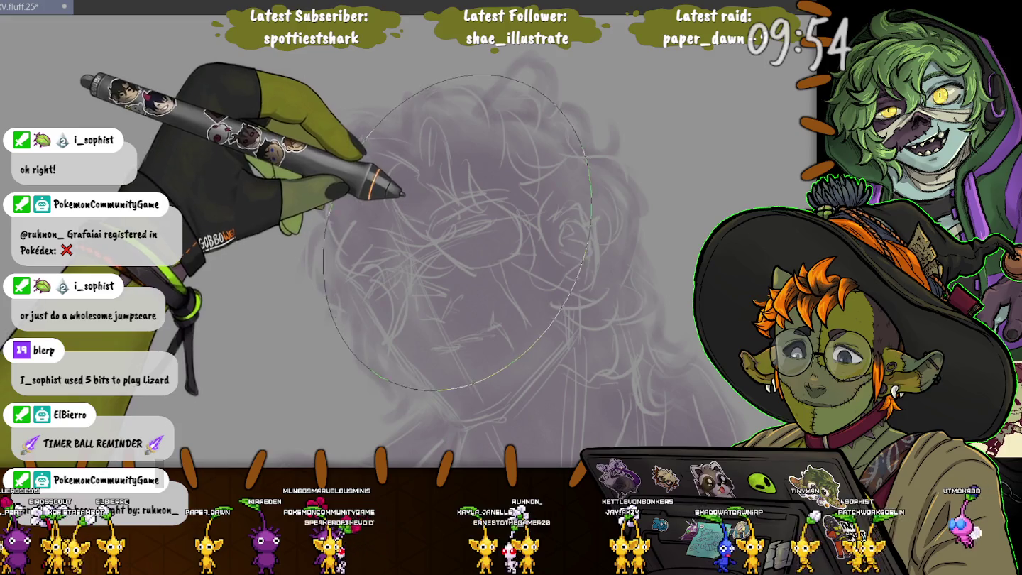
key(bracketleft)
key(bracketleft)
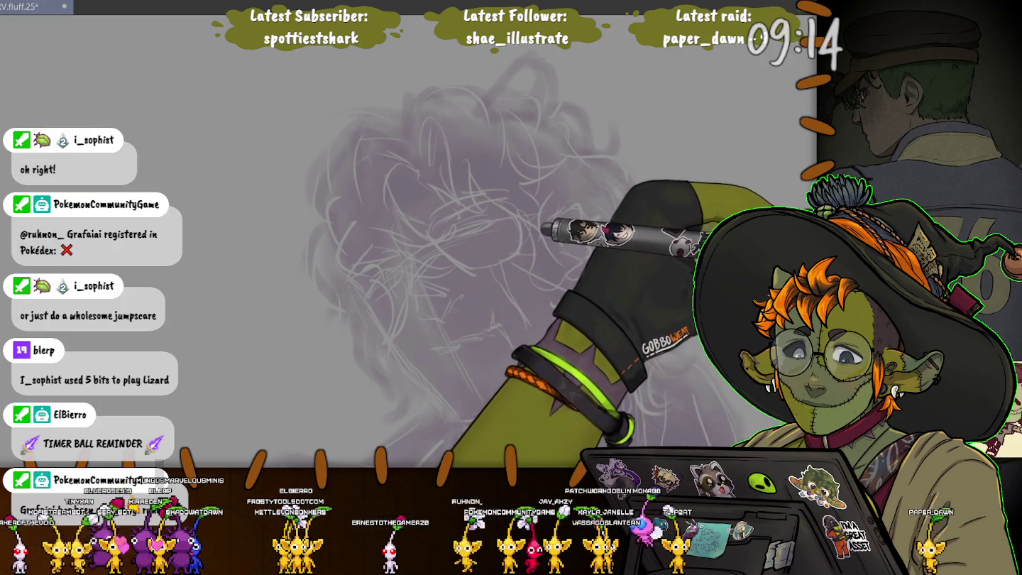
Ink short dark purple hair strokes and curls across the top of the head
mouse_move(384, 156)
mouse_down()
mouse_move(416, 170)
mouse_move(440, 147)
mouse_move(489, 212)
mouse_up()
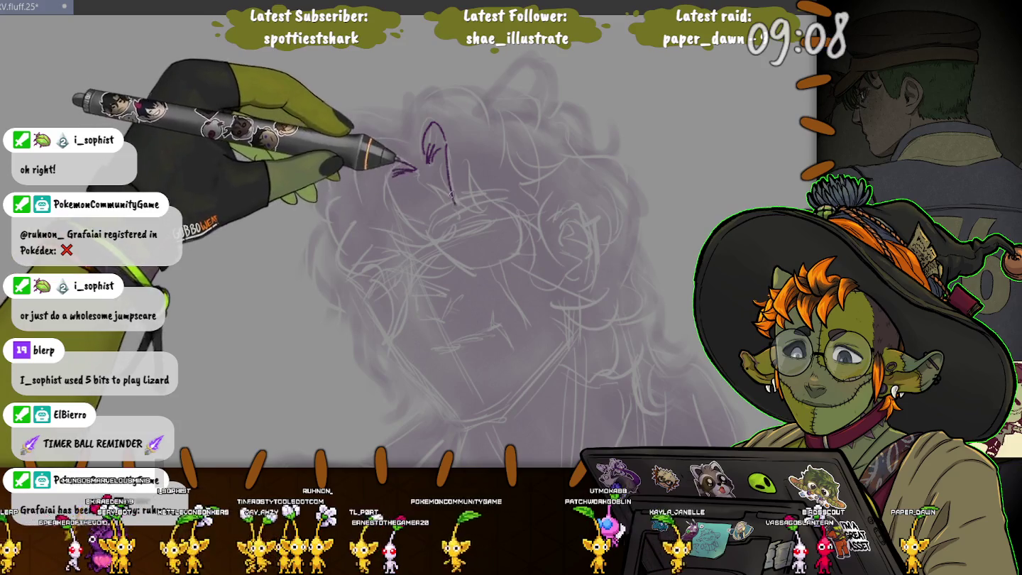
drag(465, 170, 470, 207)
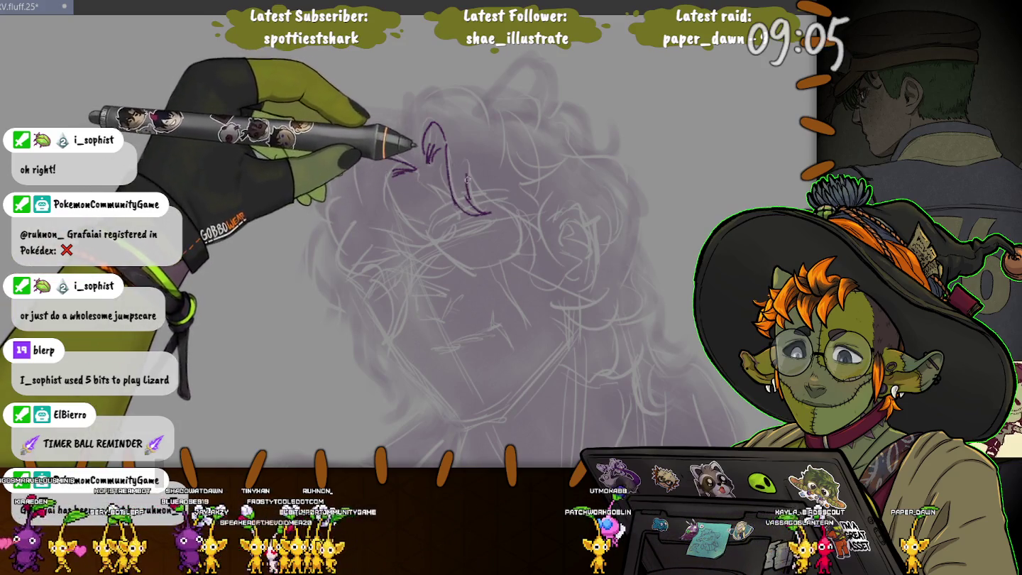
drag(420, 122, 444, 112)
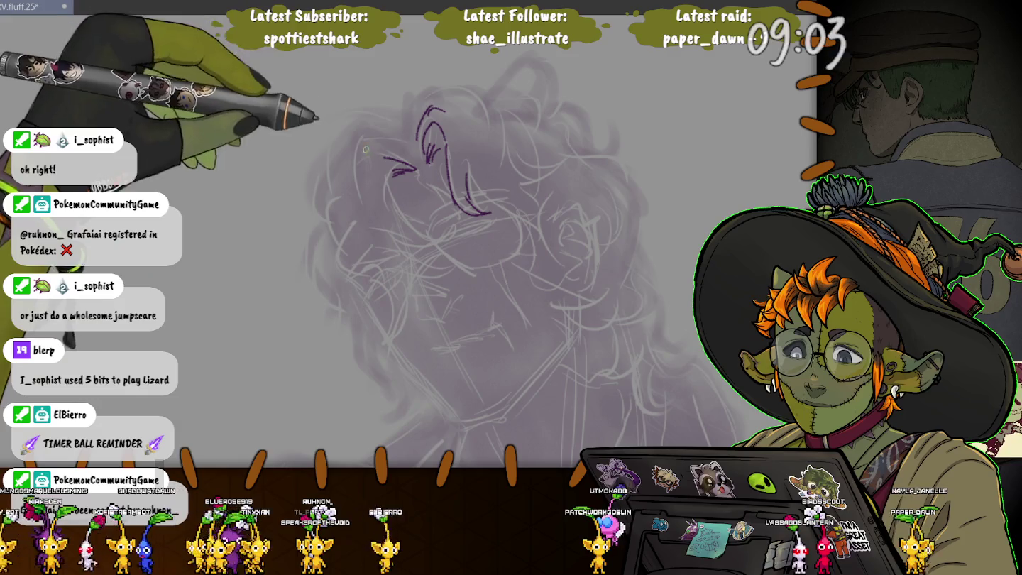
drag(408, 150, 356, 185)
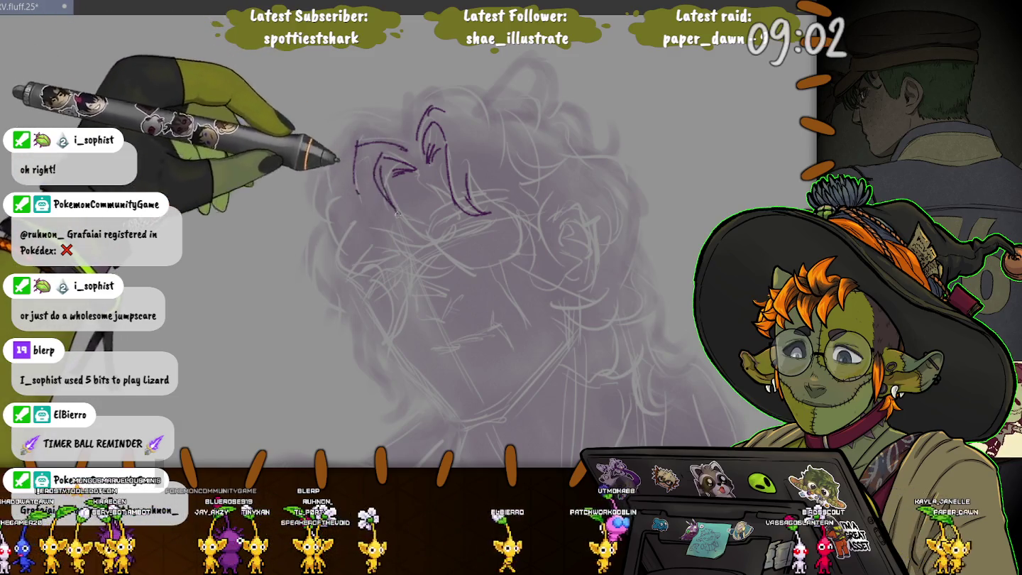
drag(370, 228, 450, 226)
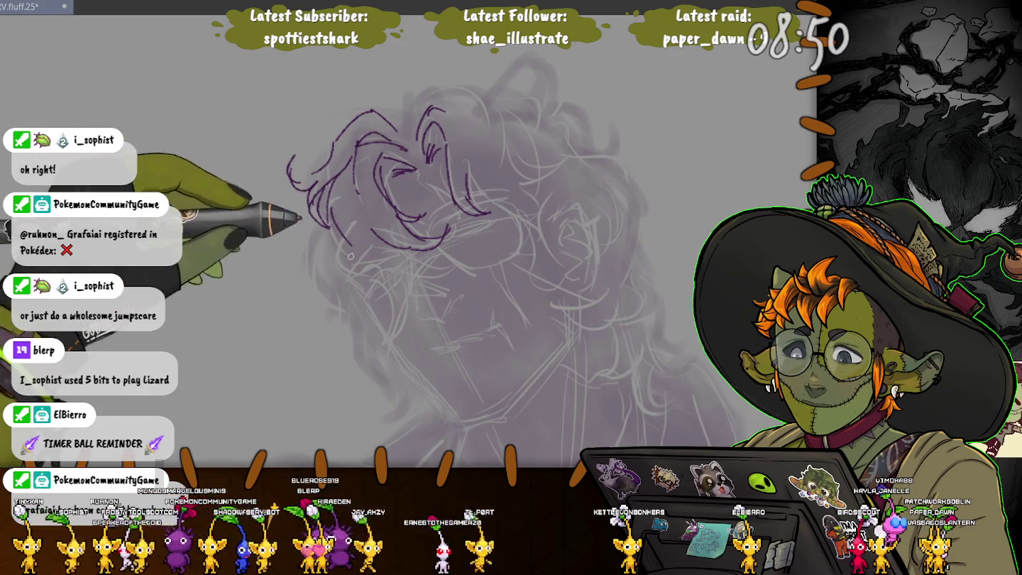
Ink hair strands hanging down the left side of the head
drag(425, 250, 437, 287)
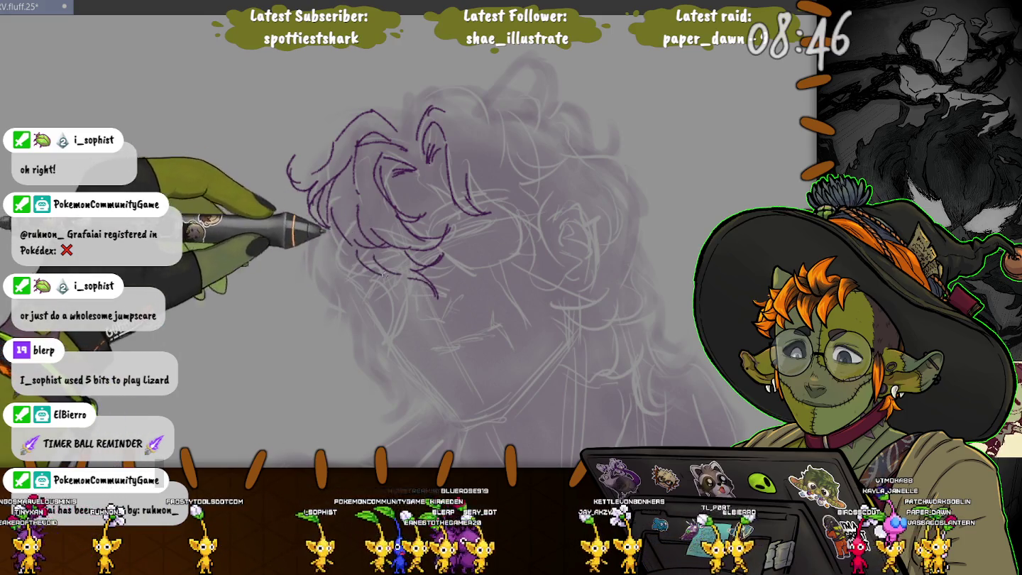
drag(408, 297, 401, 322)
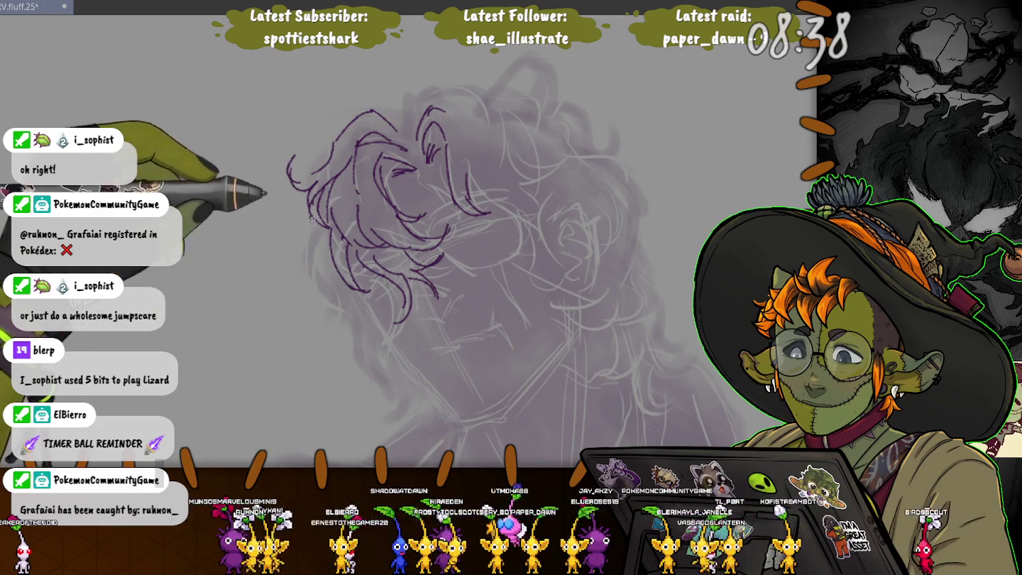
drag(310, 218, 338, 303)
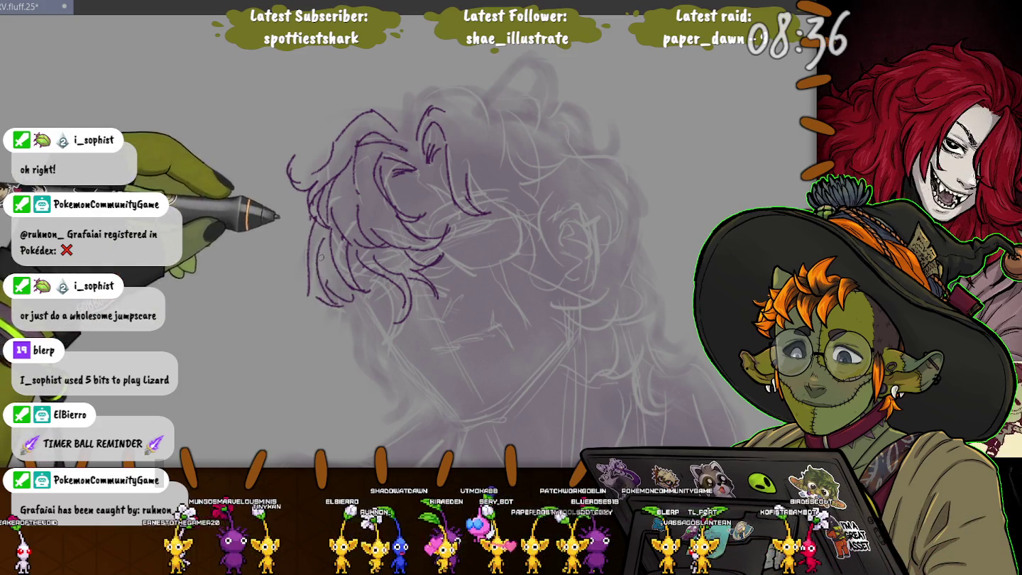
drag(355, 336, 386, 384)
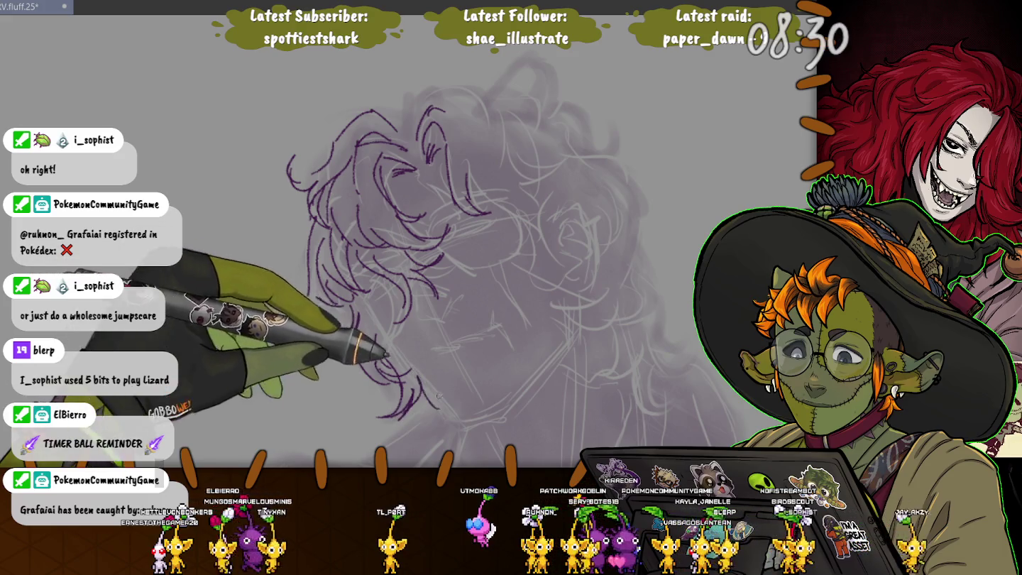
Ink a small curl at the hair's lower edge and curved strands on the right
drag(403, 410, 257, 160)
drag(424, 309, 445, 341)
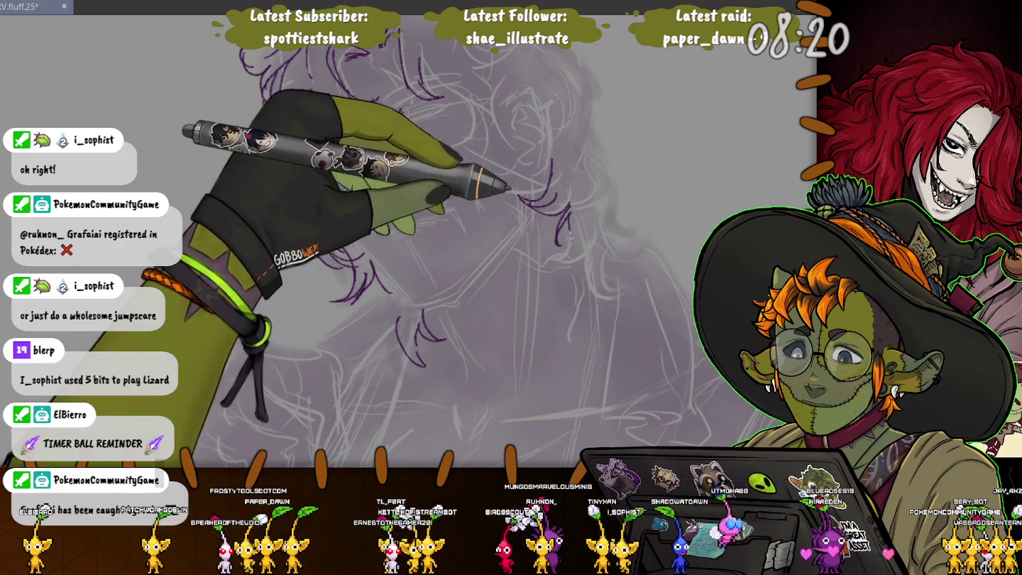
drag(583, 238, 625, 292)
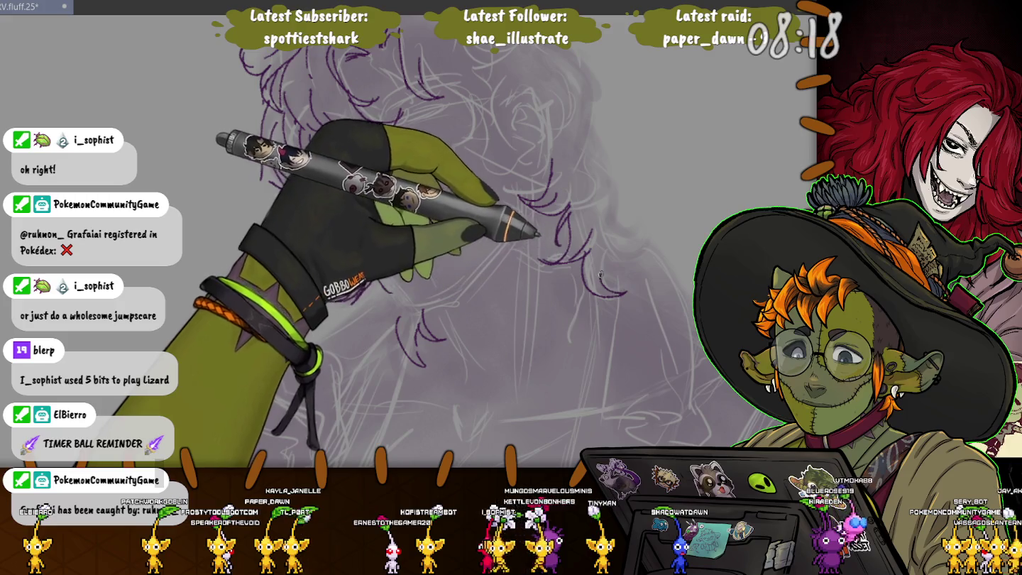
drag(622, 229, 634, 258)
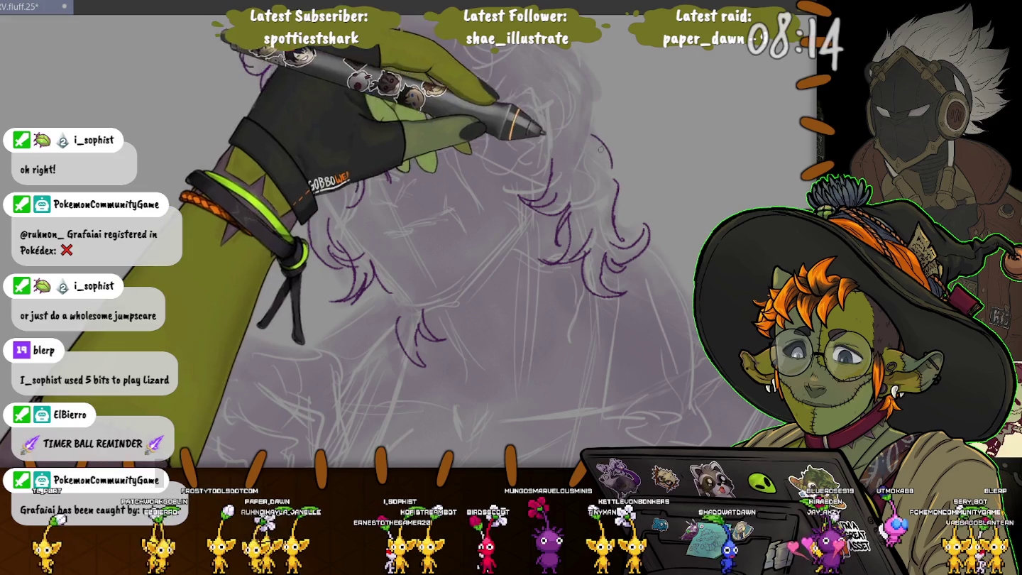
Save the drawing, then ink another strand and a redrawn curl at the top of the hair
drag(607, 168, 600, 227)
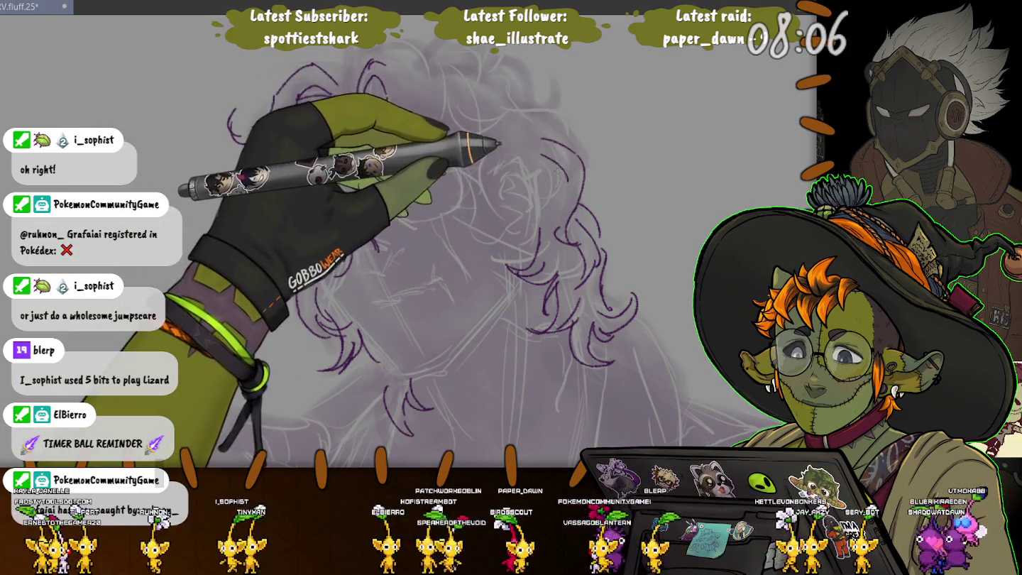
key(ctrl+s)
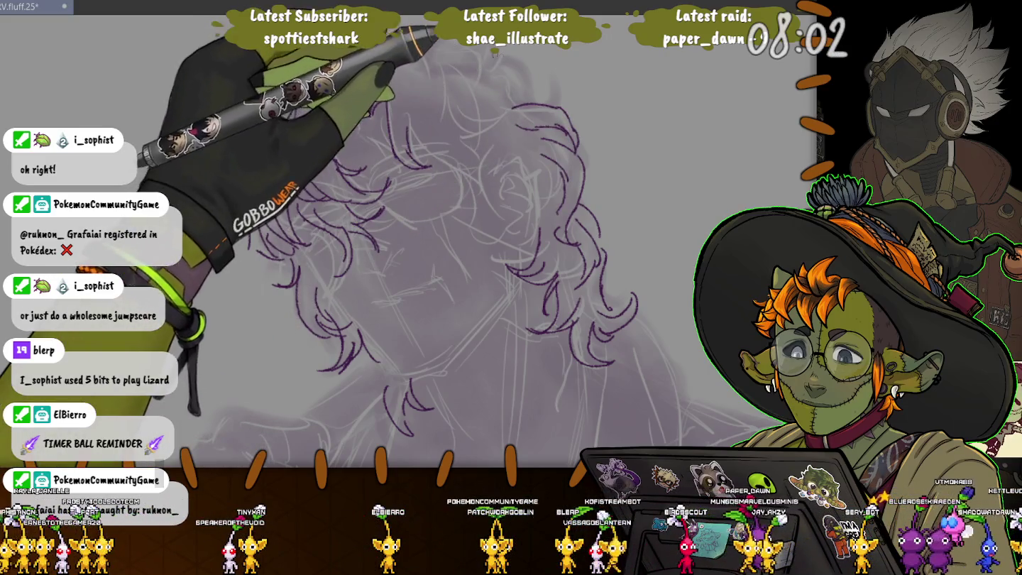
drag(529, 126, 534, 93)
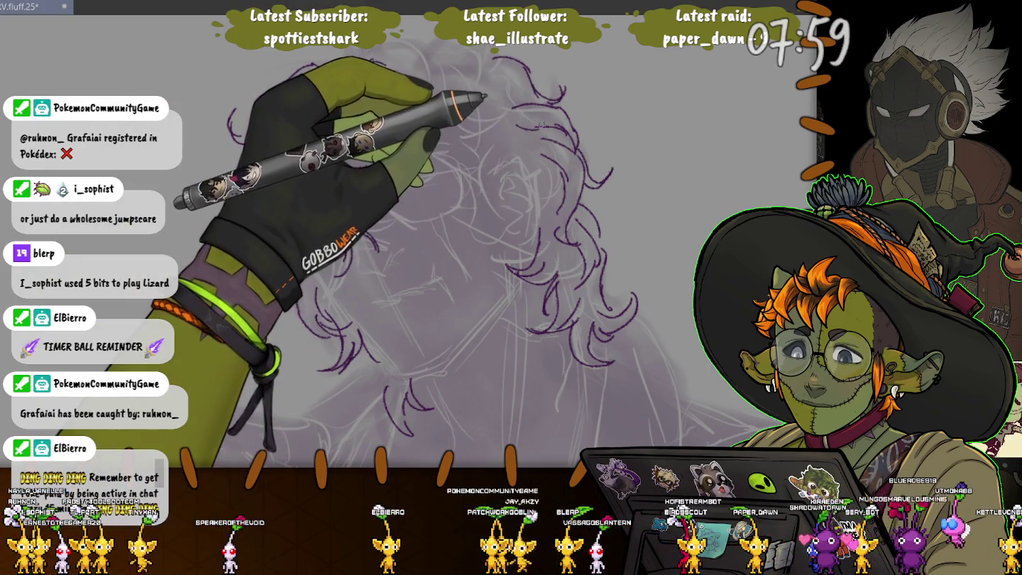
drag(428, 125, 446, 183)
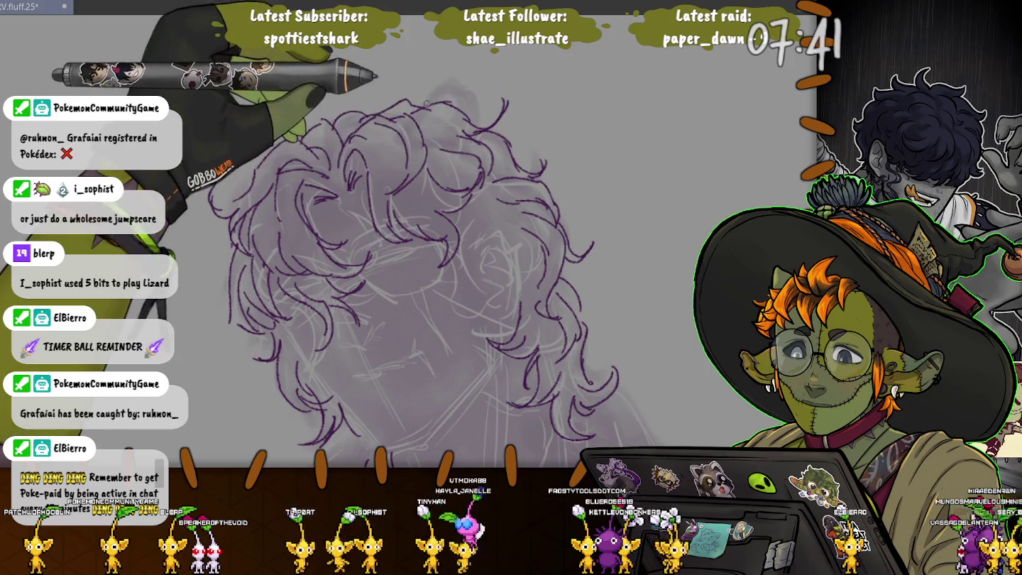
drag(444, 104, 414, 93)
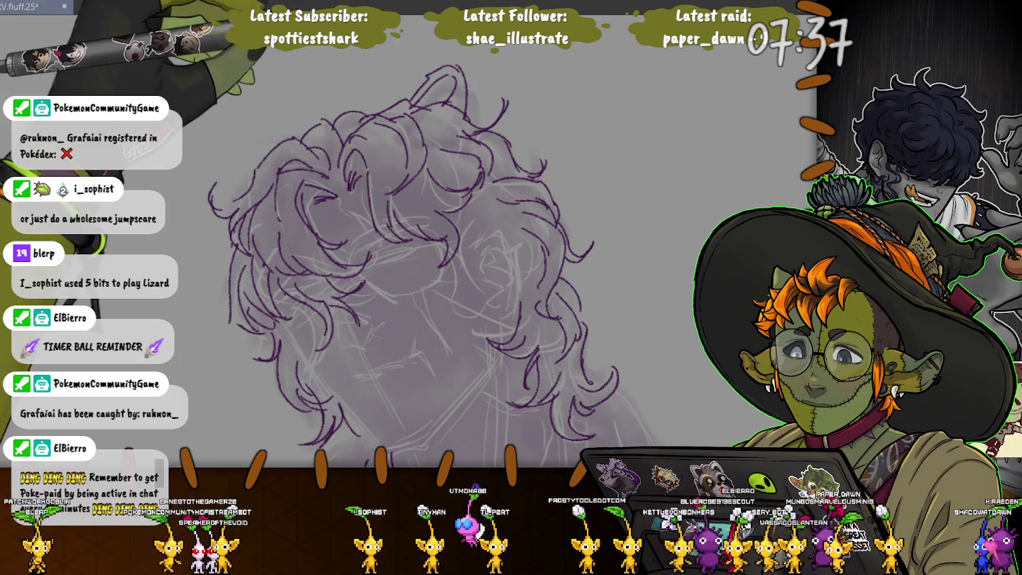
key(ctrl+z)
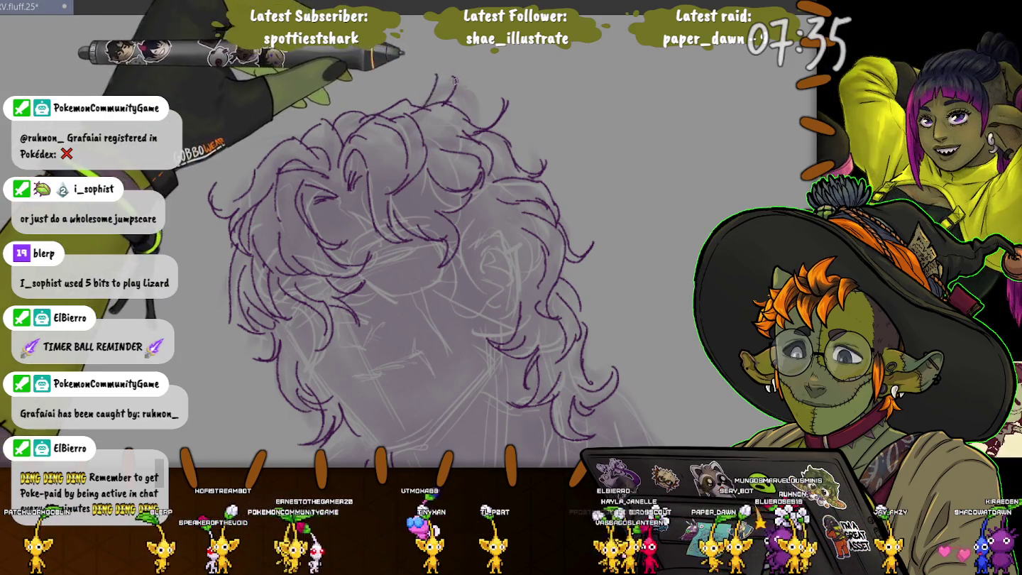
drag(410, 99, 455, 85)
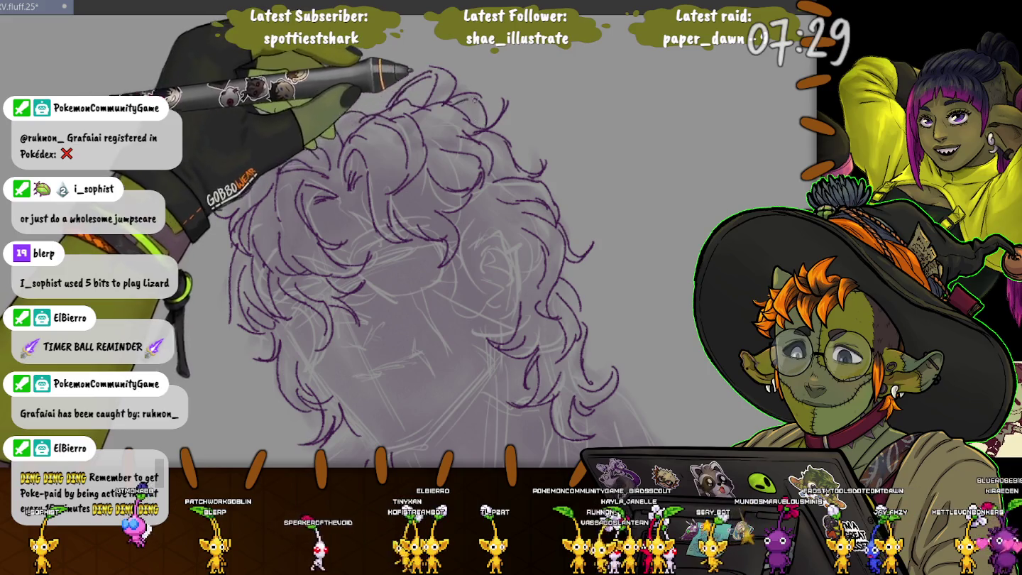
Ink a top-left hair strand, then the jaw line, left cheek and chin
scroll(349, 76, down, 1)
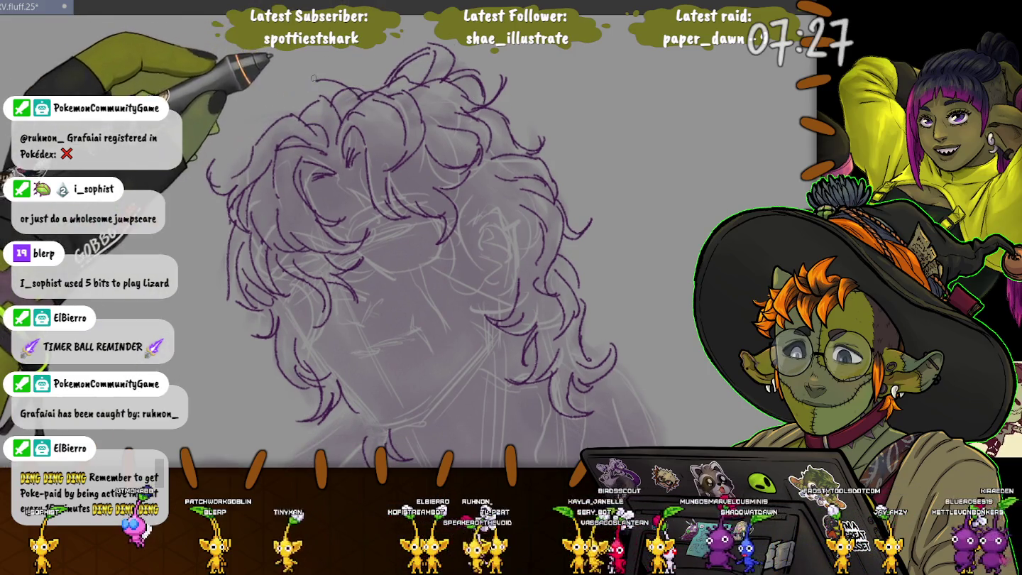
mouse_move(292, 106)
mouse_down()
mouse_move(315, 73)
mouse_move(292, 41)
mouse_up()
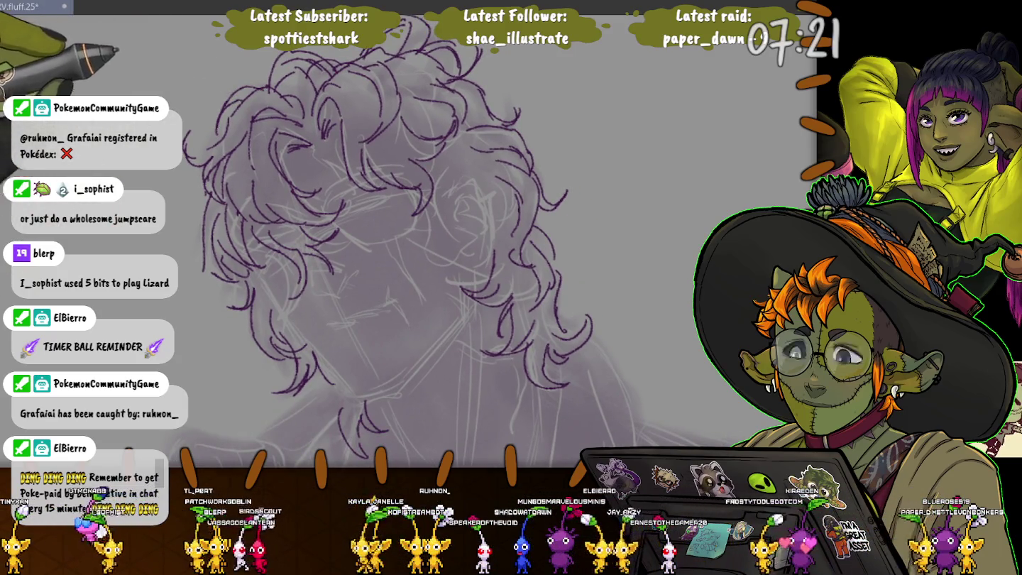
drag(316, 61, 321, 93)
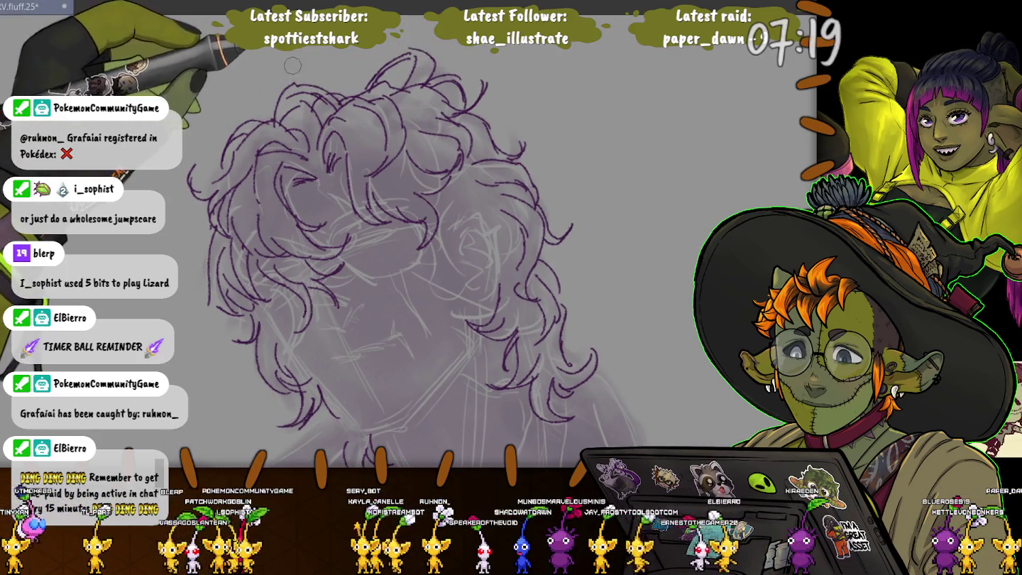
drag(317, 92, 193, 67)
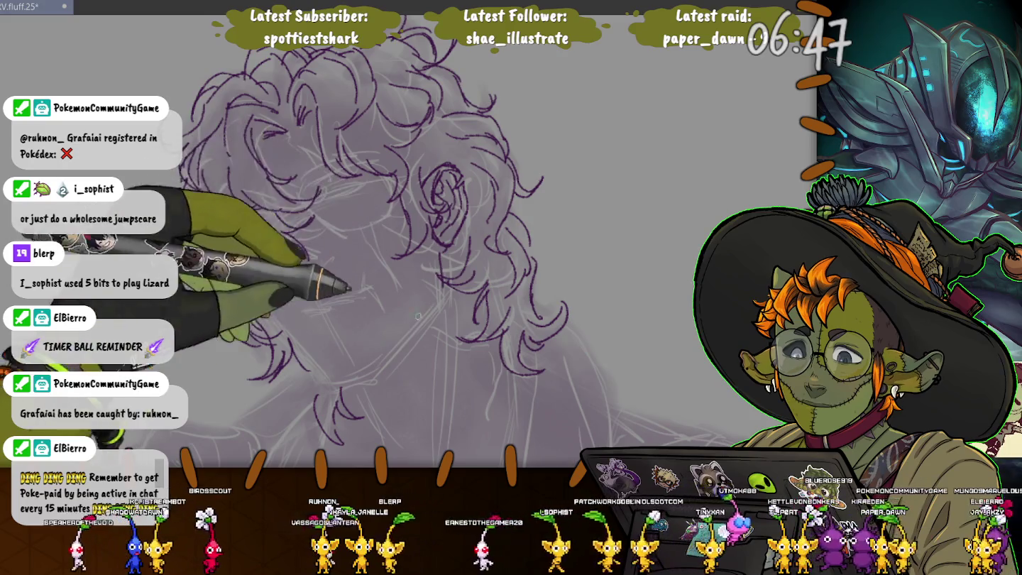
drag(440, 297, 376, 362)
drag(312, 344, 259, 376)
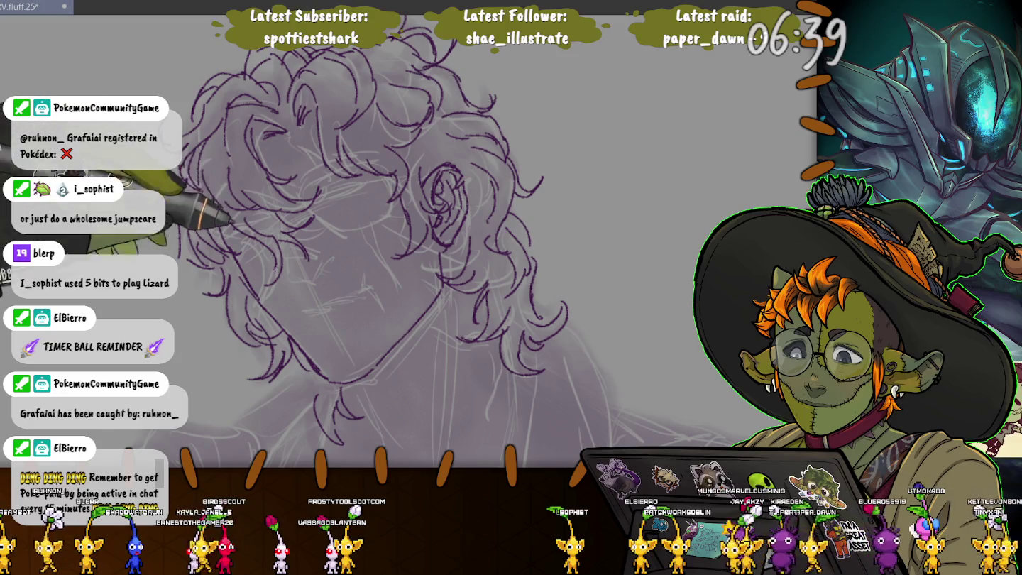
Zoom in on the lower face and ink a short dark purple mouth stroke
scroll(319, 278, up, 2)
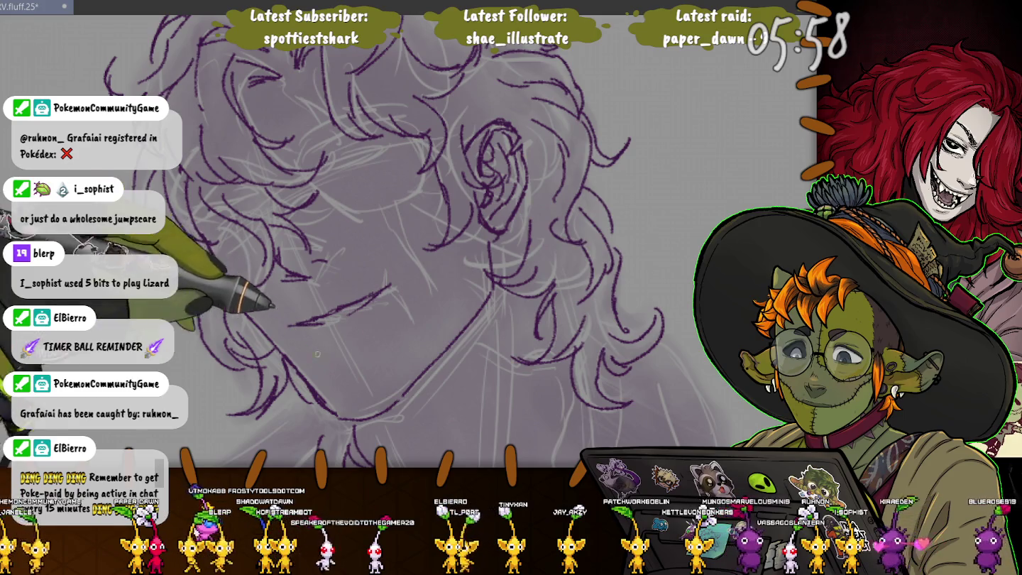
drag(354, 341, 327, 346)
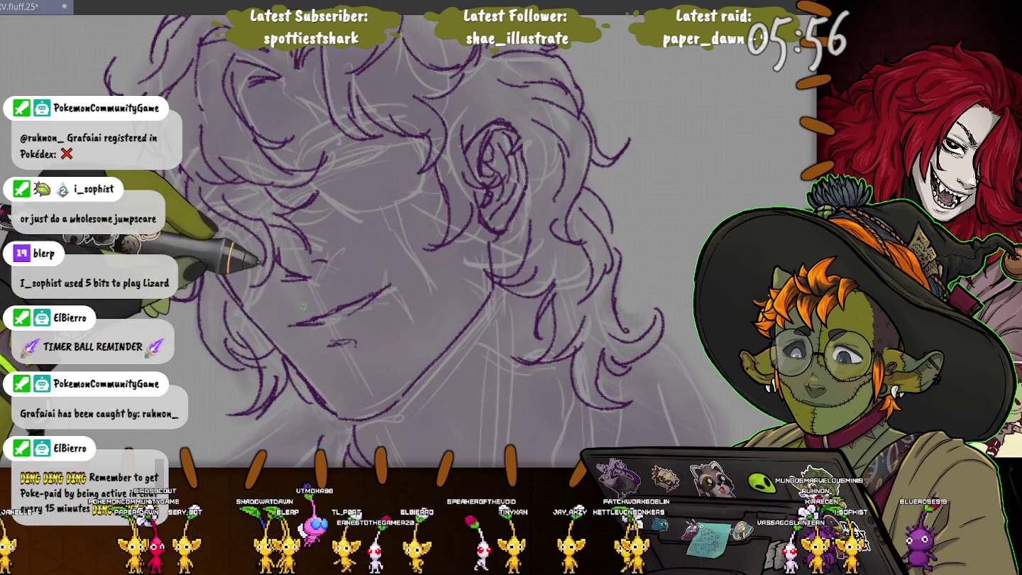
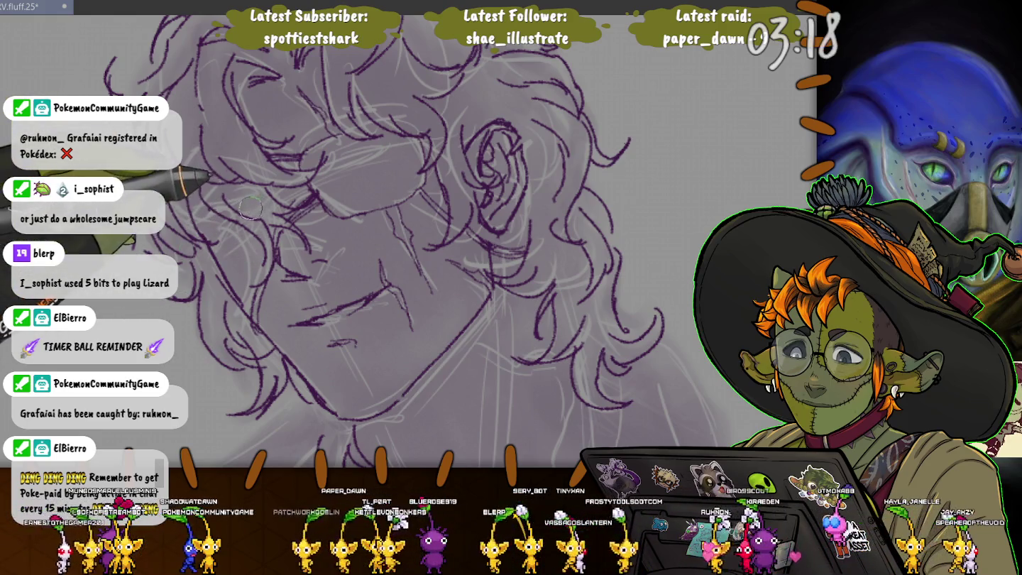
Hatch dark purple strokes over the glasses and eye area of the curly-haired face
scroll(238, 214, up, 2)
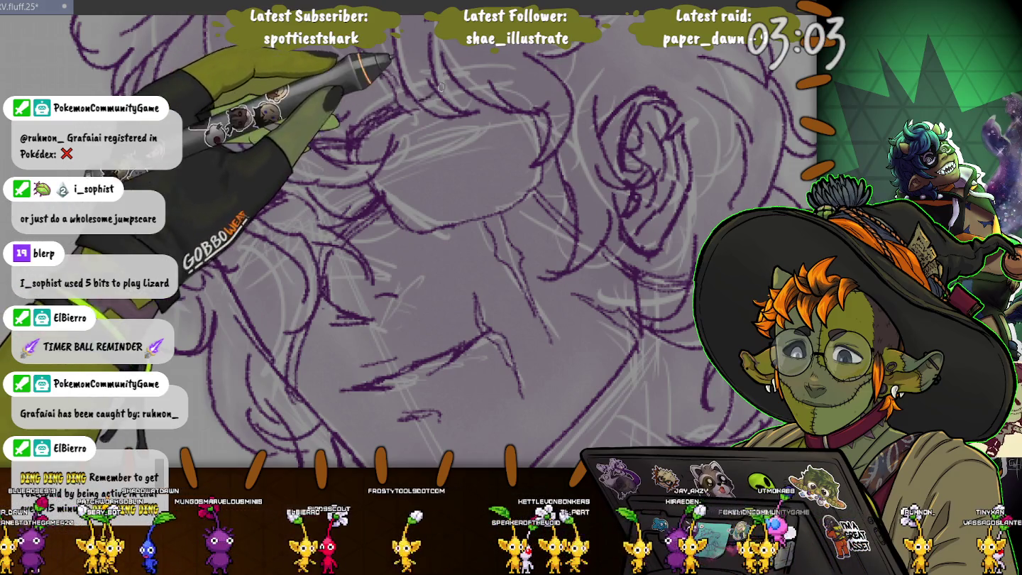
drag(206, 226, 284, 185)
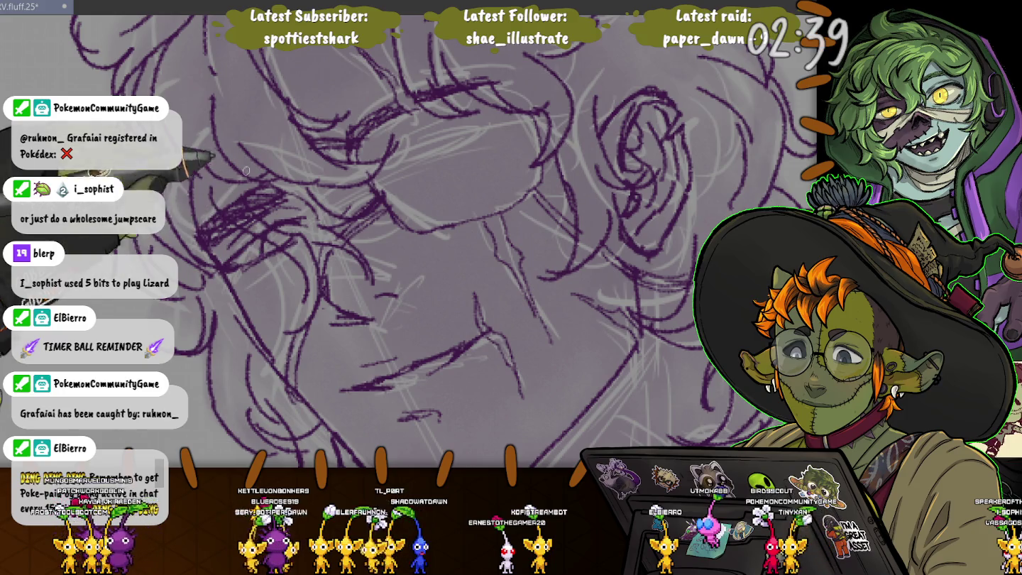
Scribble darker purple strokes around the left eye and glasses, then view the lower face
scroll(231, 188, down, 5)
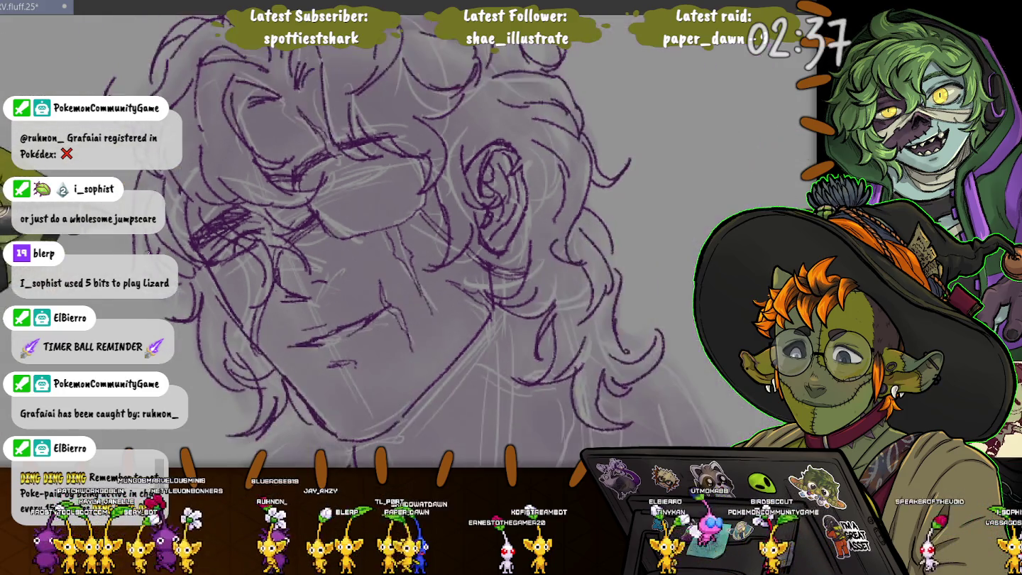
scroll(287, 142, up, 2)
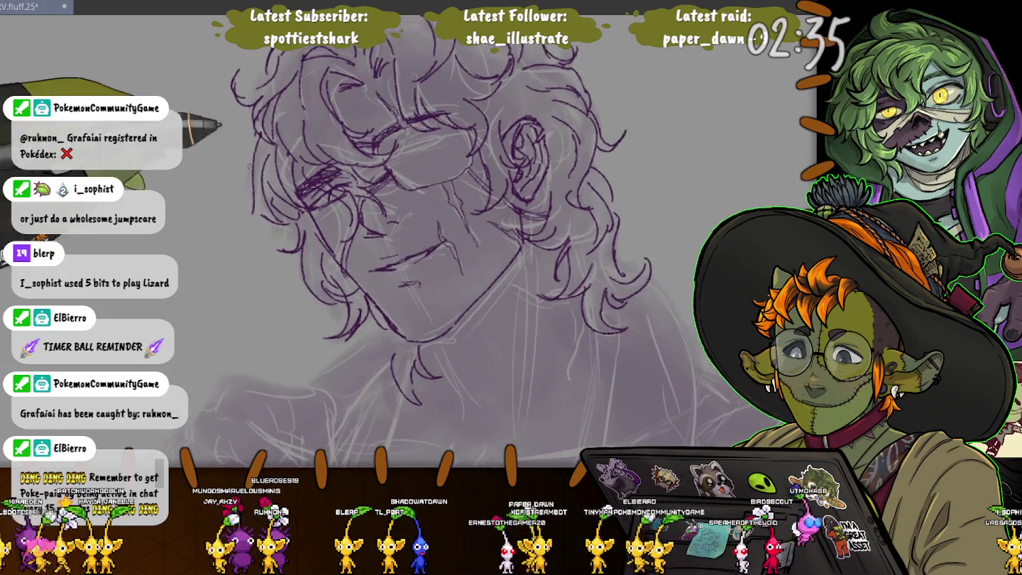
scroll(288, 142, up, 3)
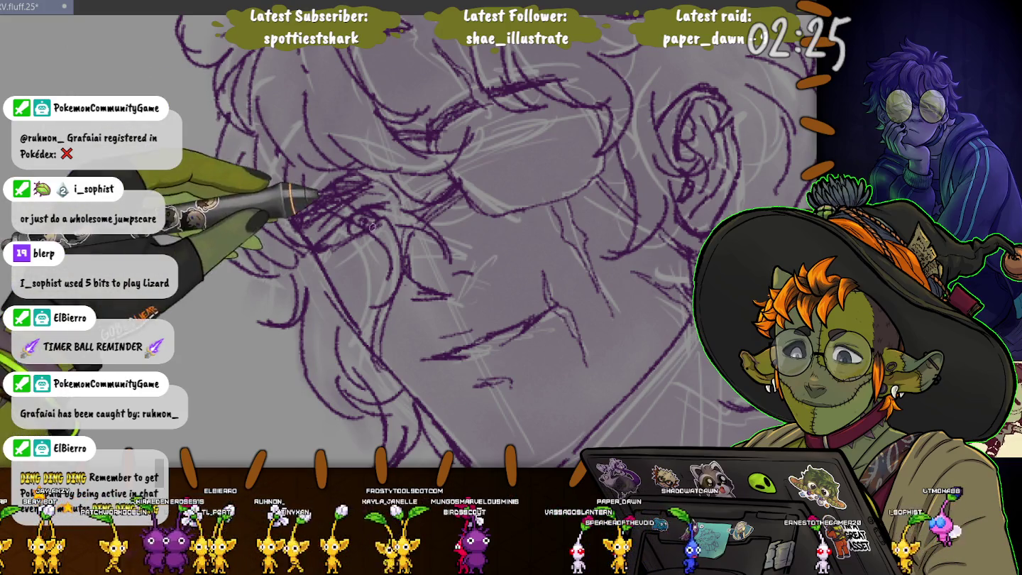
scroll(334, 252, down, 2)
scroll(334, 253, down, 2)
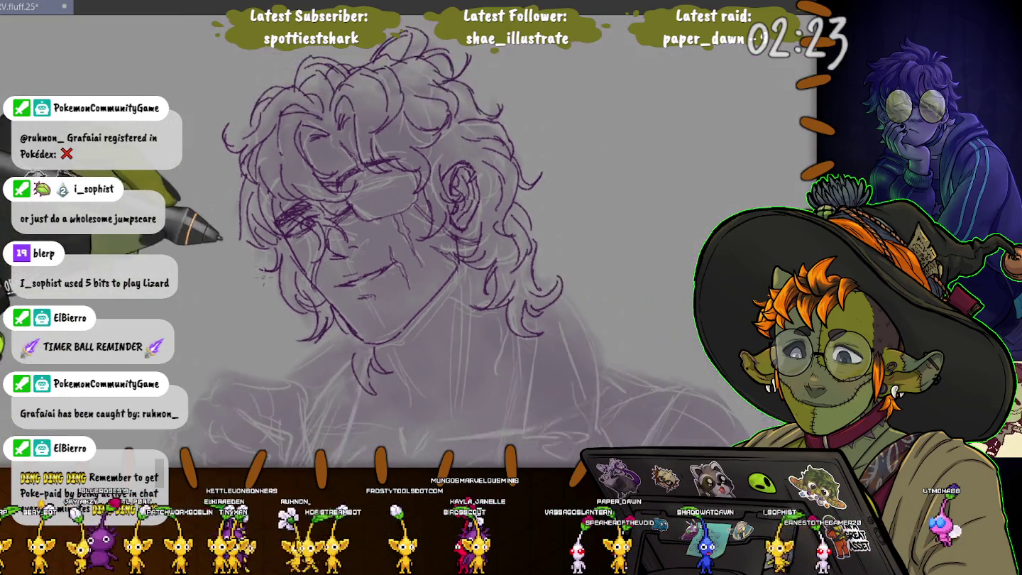
scroll(333, 252, down, 2)
scroll(241, 211, down, 1)
scroll(241, 212, up, 2)
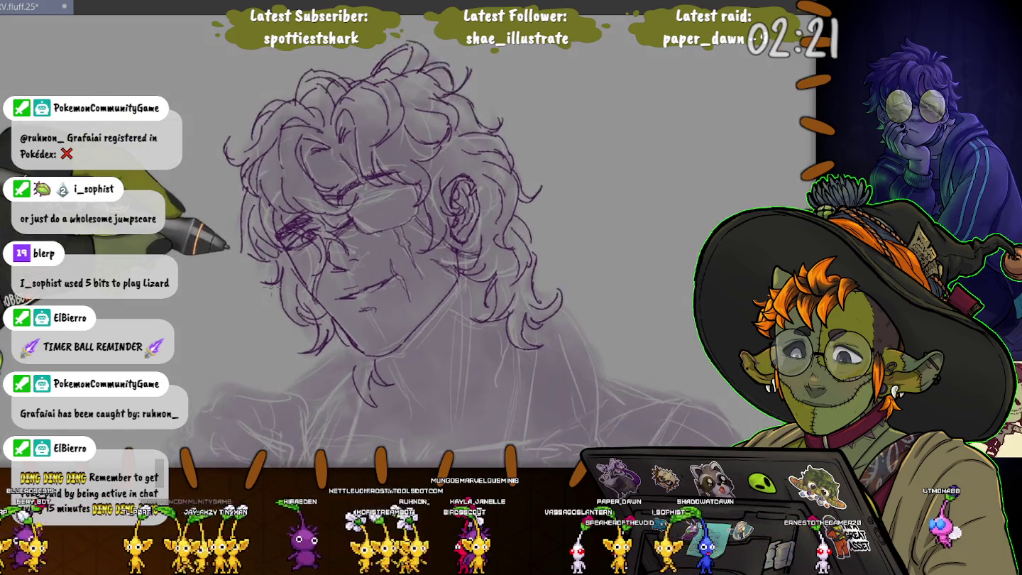
scroll(241, 212, up, 1)
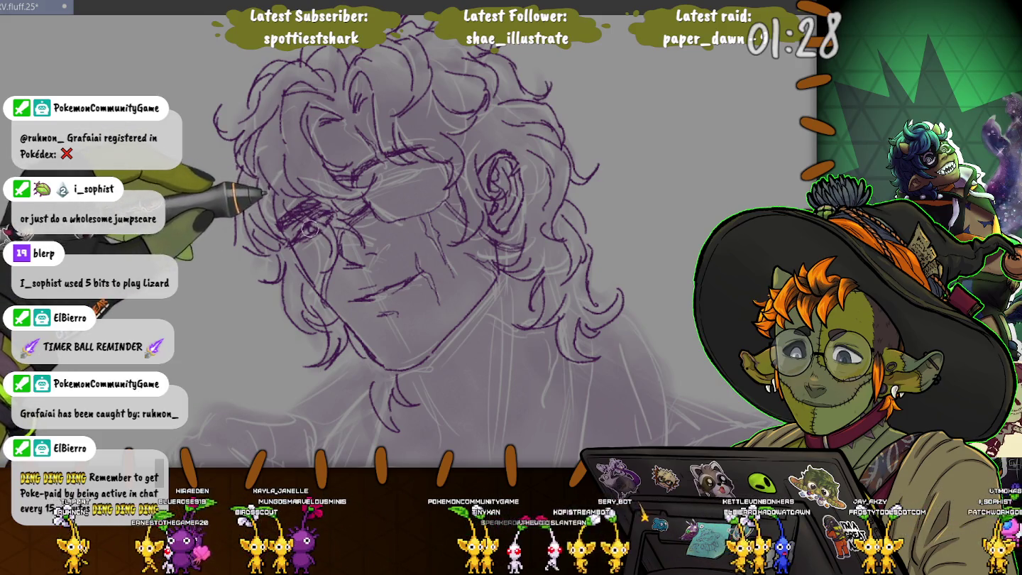
drag(309, 226, 329, 222)
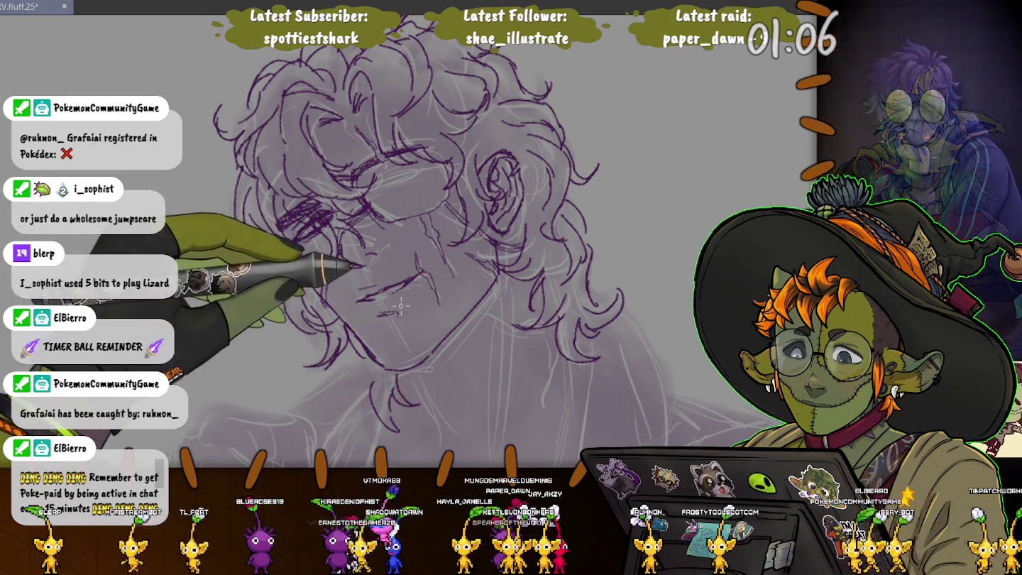
drag(369, 311, 277, 183)
key(minus)
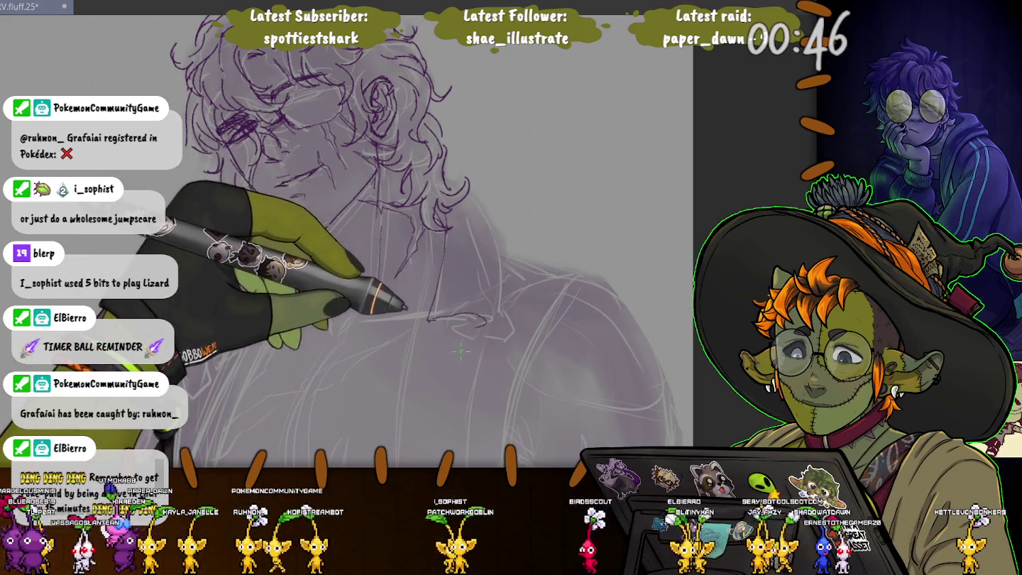
Ink a purple loop and curve along the collar, with the upright view recentred on the torso
drag(464, 330, 502, 312)
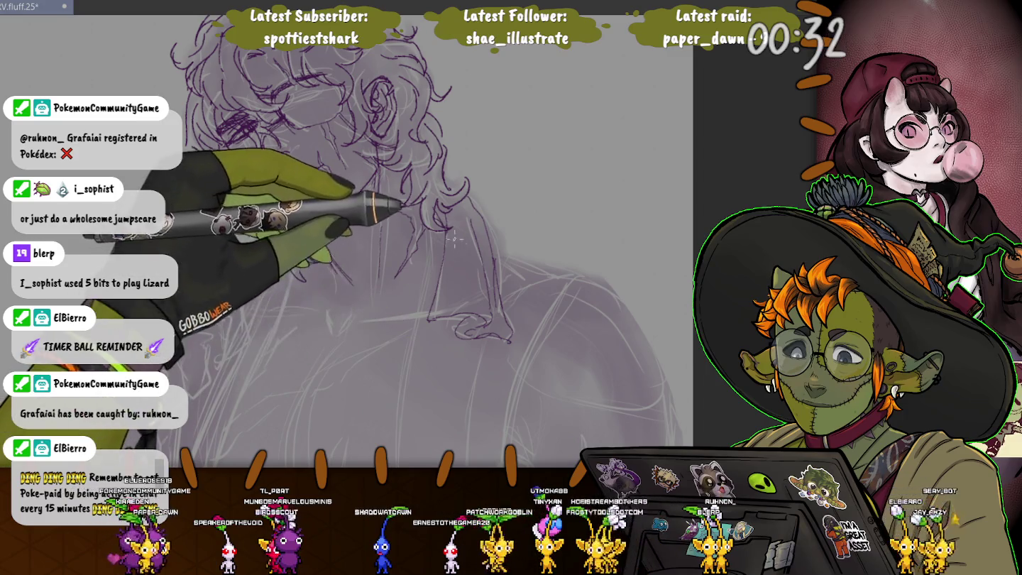
key(5)
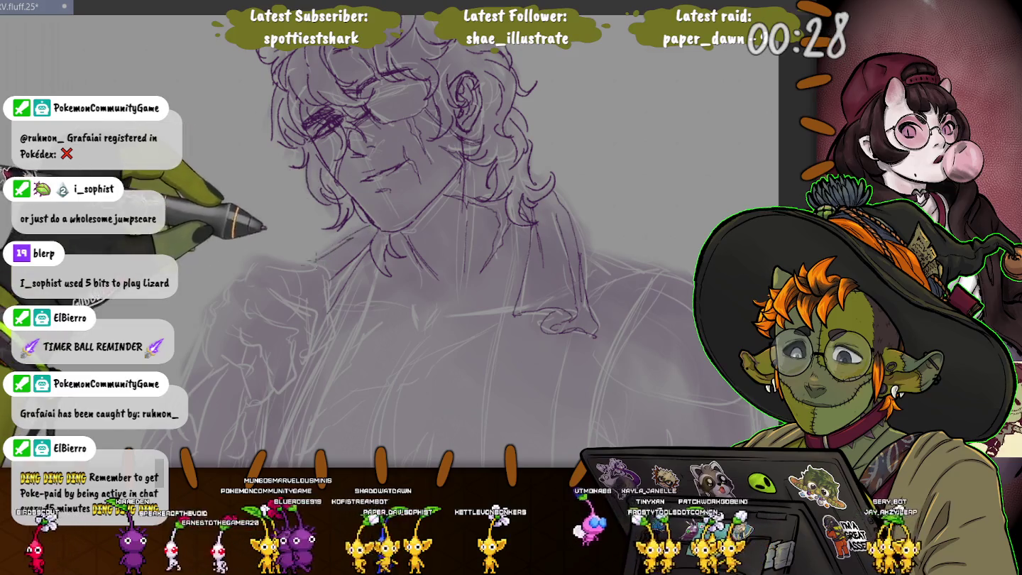
mouse_move(322, 264)
mouse_down()
mouse_move(284, 140)
mouse_move(296, 214)
mouse_up()
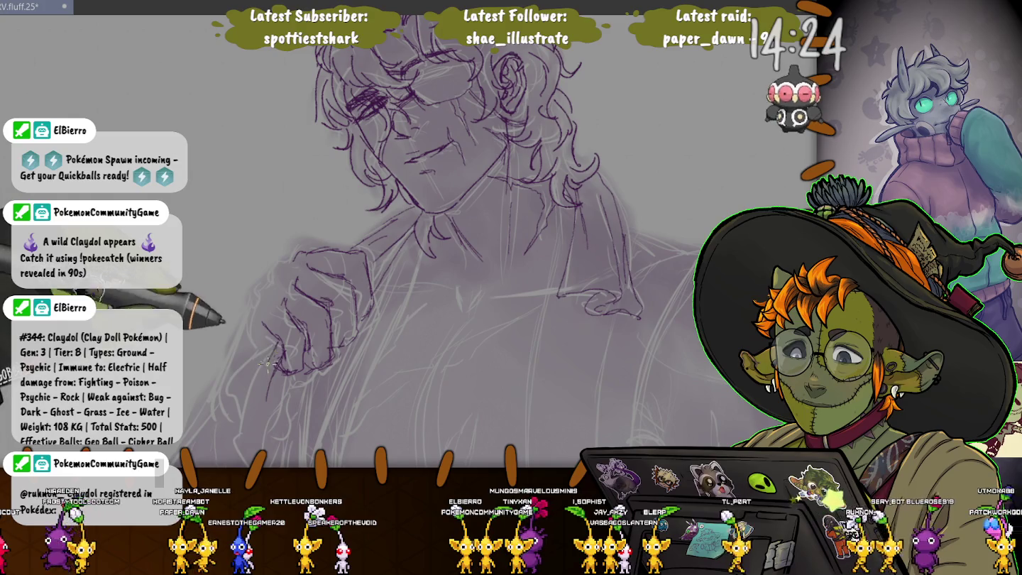
Refine the fist's purple outline and move down toward the sleeve and lower torso
scroll(208, 228, down, 3)
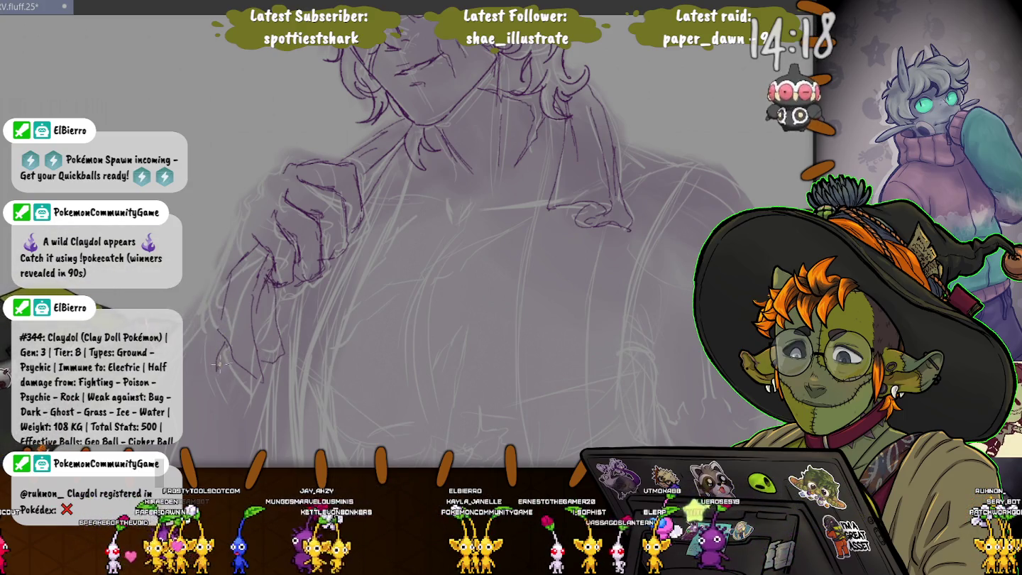
scroll(197, 253, up, 3)
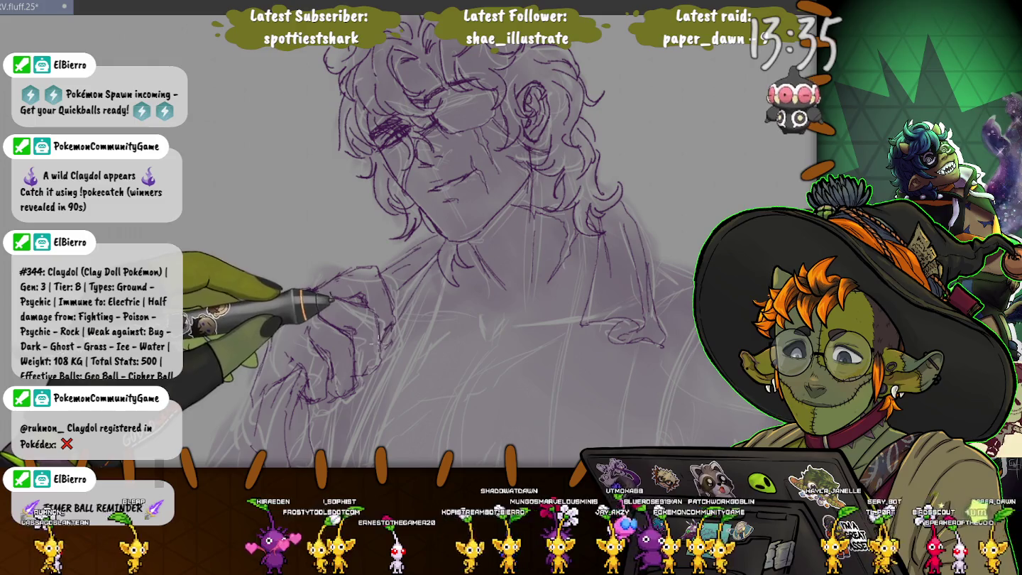
scroll(497, 241, down, 4)
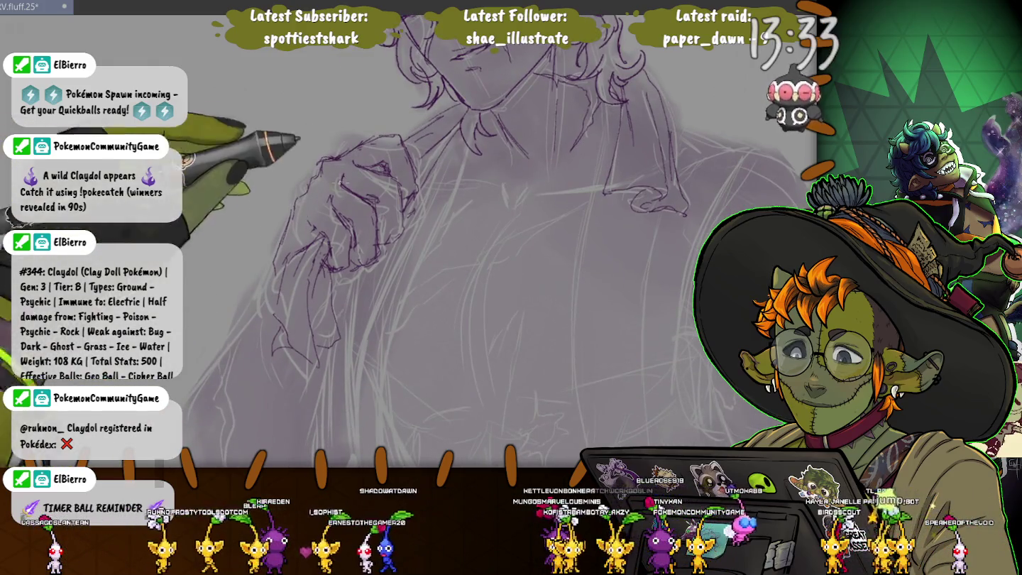
scroll(444, 79, down, 3)
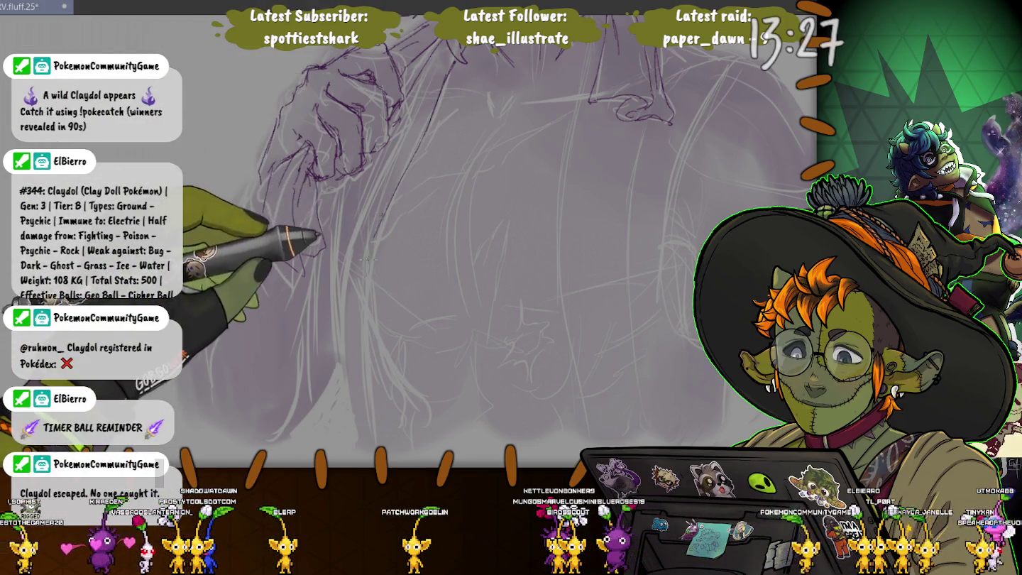
Ink a vertical purple line down the lower torso
drag(386, 138, 374, 439)
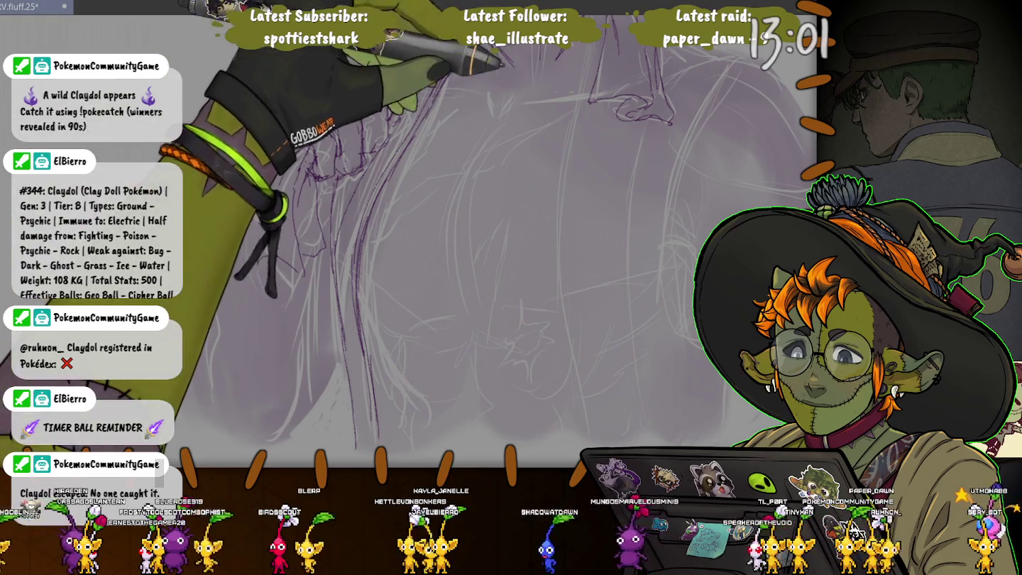
drag(601, 59, 551, 136)
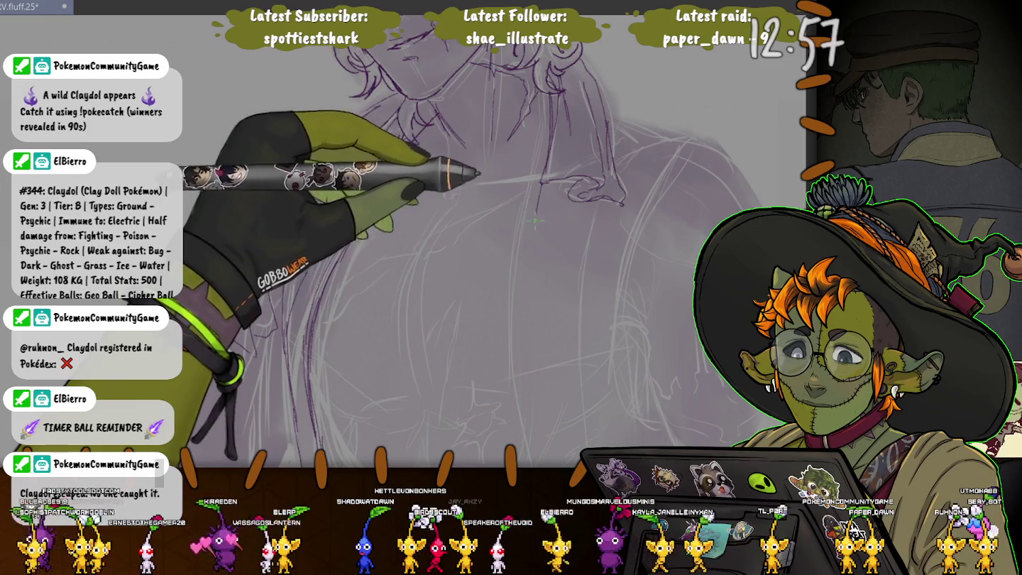
drag(534, 221, 529, 89)
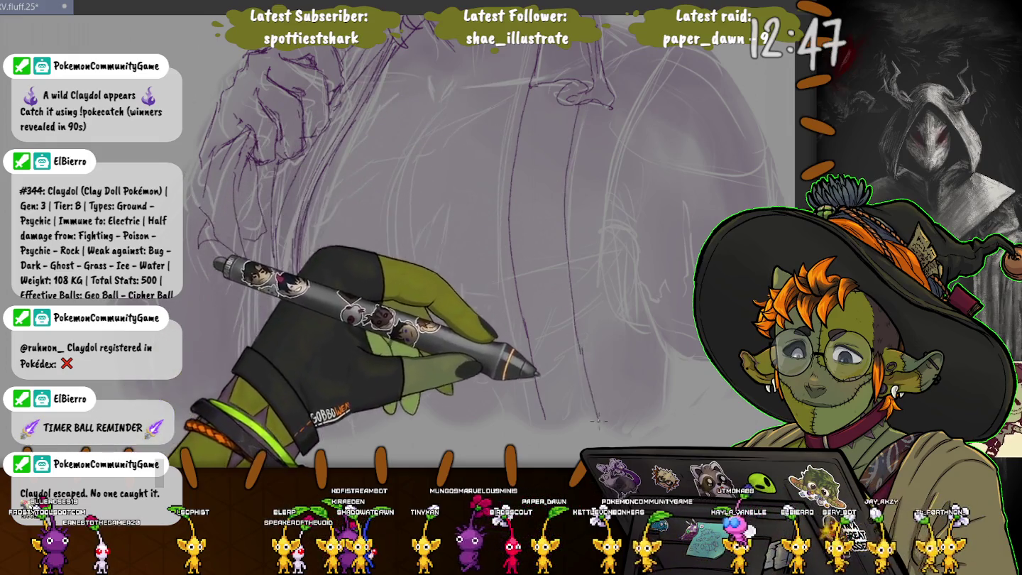
drag(598, 420, 553, 81)
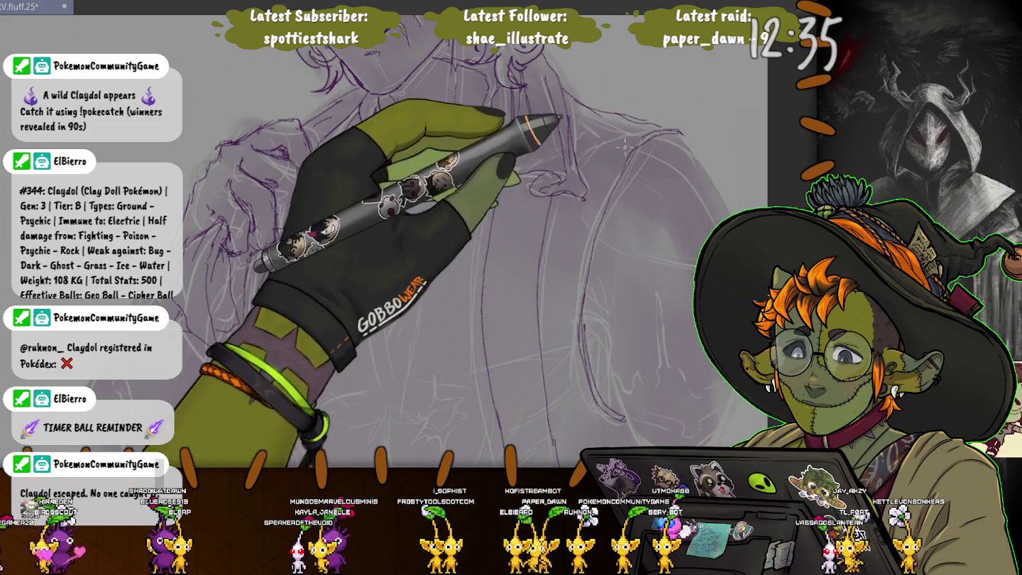
drag(586, 370, 210, 157)
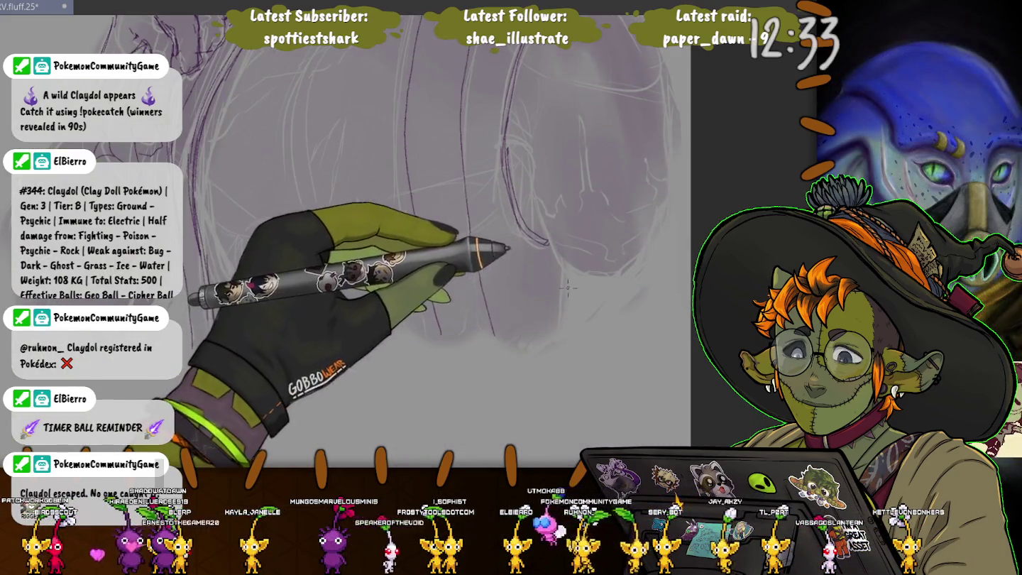
Add short purple lines in the lower hair and light sketch strokes over torso and hair
drag(572, 272, 562, 336)
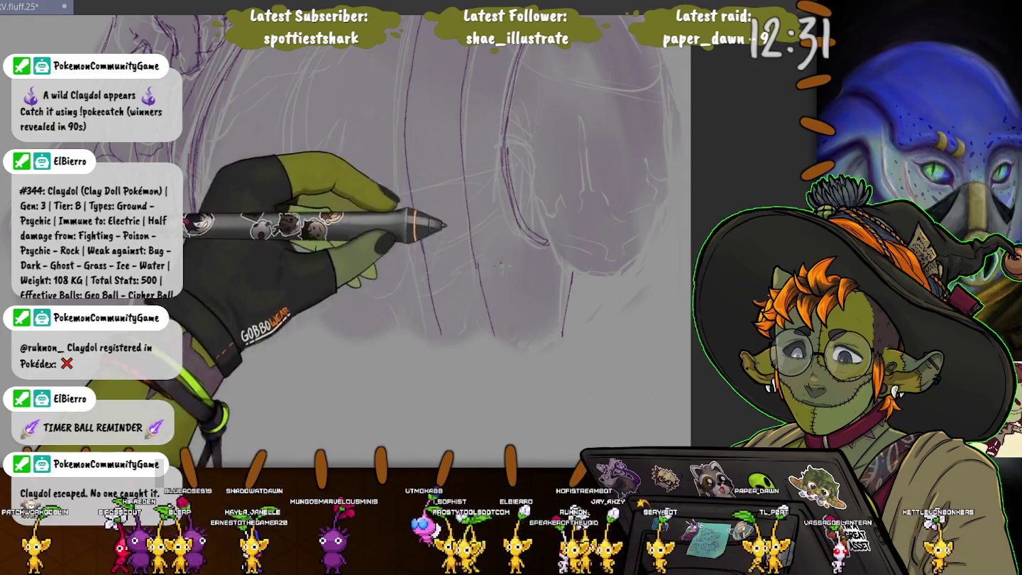
drag(501, 261, 530, 339)
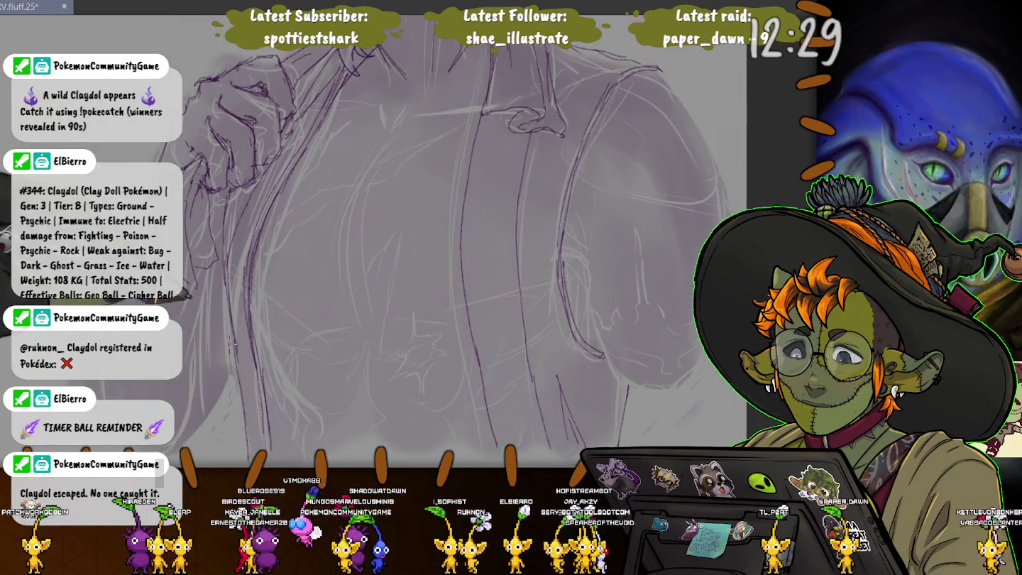
drag(418, 86, 423, 284)
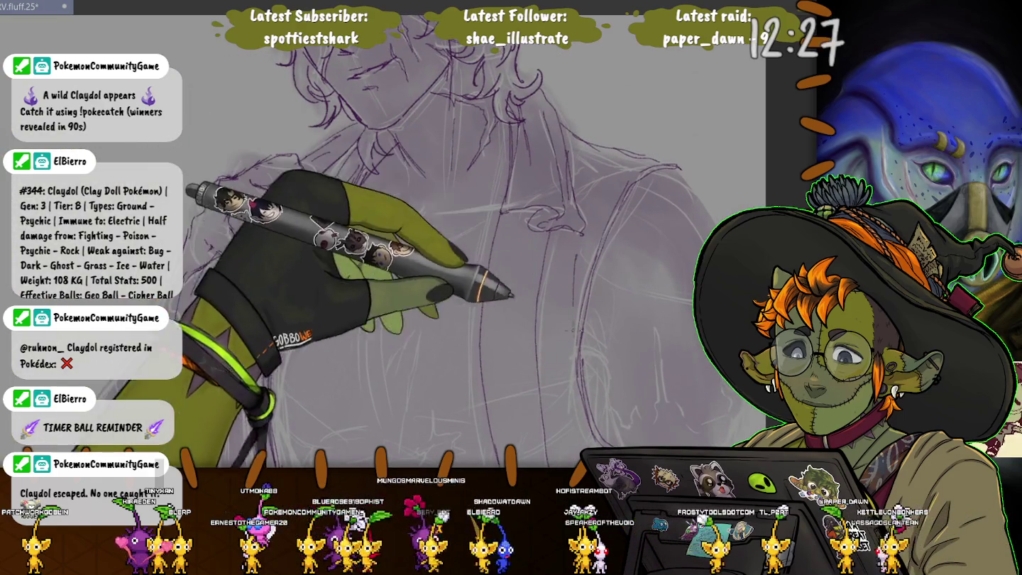
drag(383, 213, 319, 341)
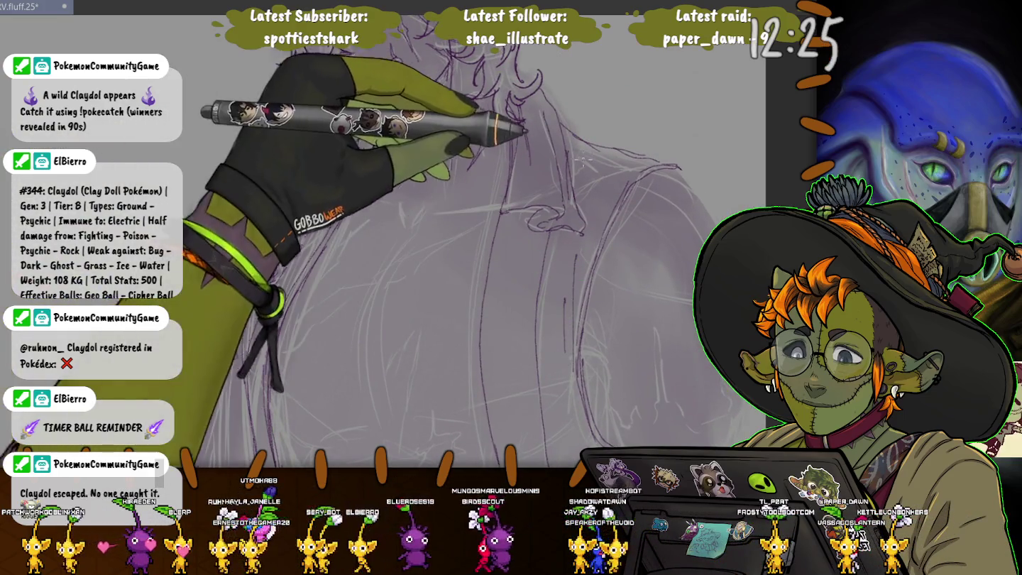
drag(546, 122, 584, 108)
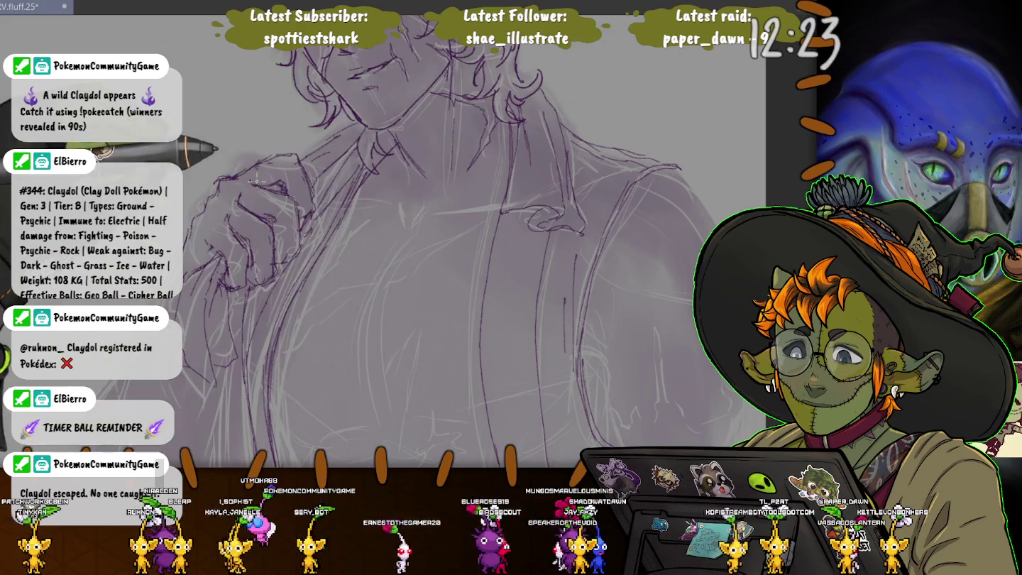
drag(386, 208, 408, 221)
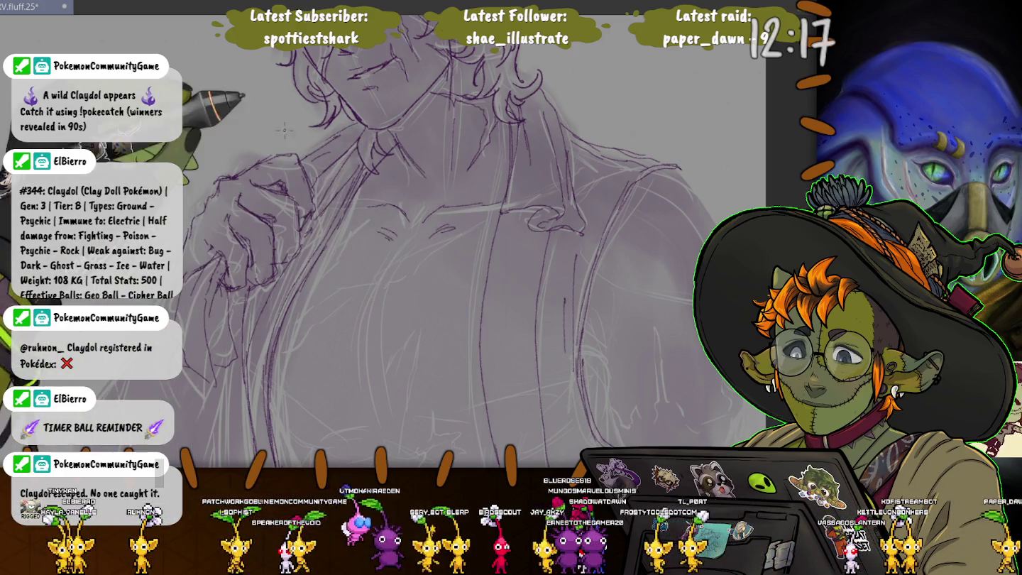
scroll(332, 198, down, 3)
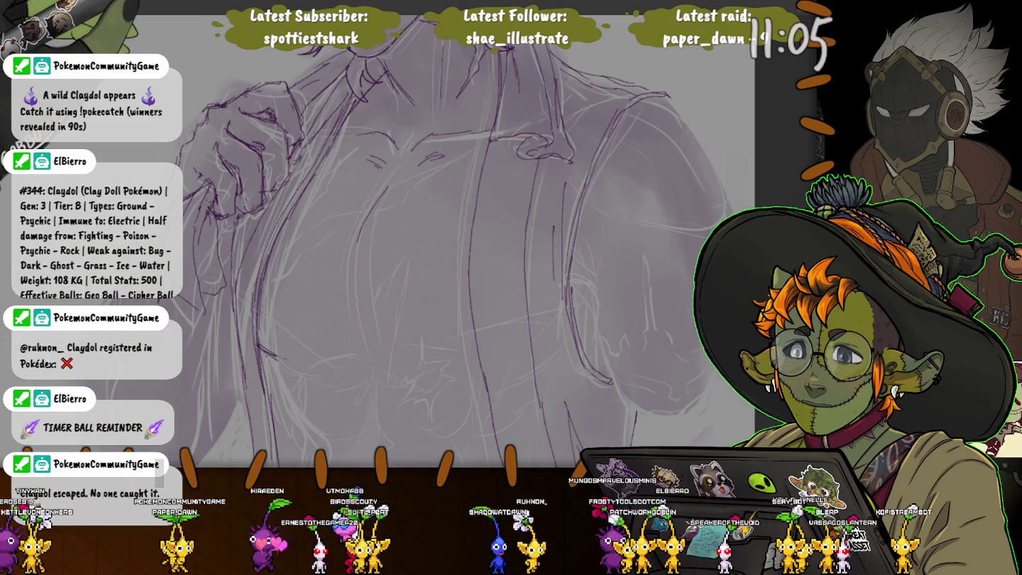
drag(312, 432, 290, 286)
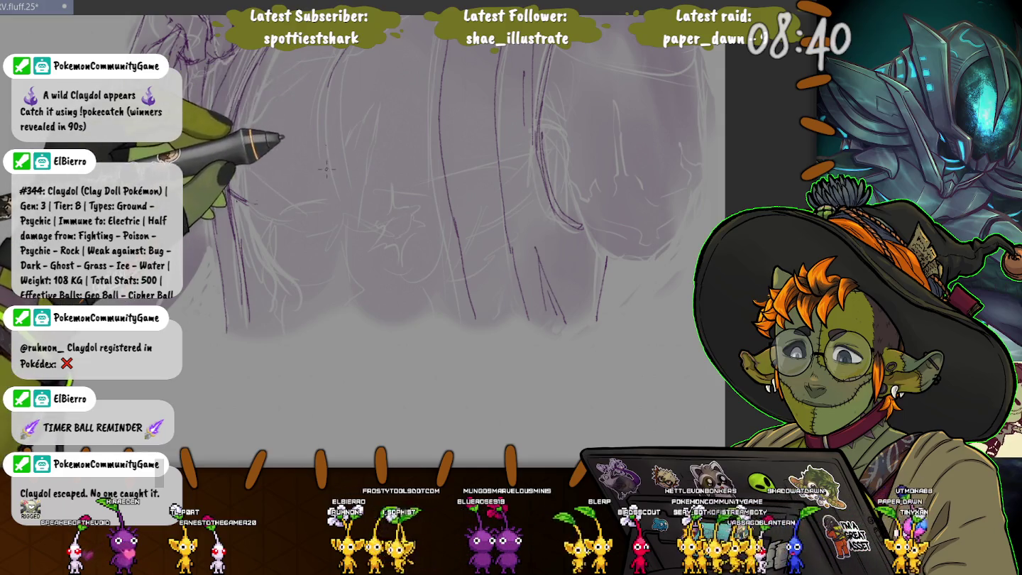
Add a short purple stroke to the hair and another near the lower torso
drag(328, 170, 314, 182)
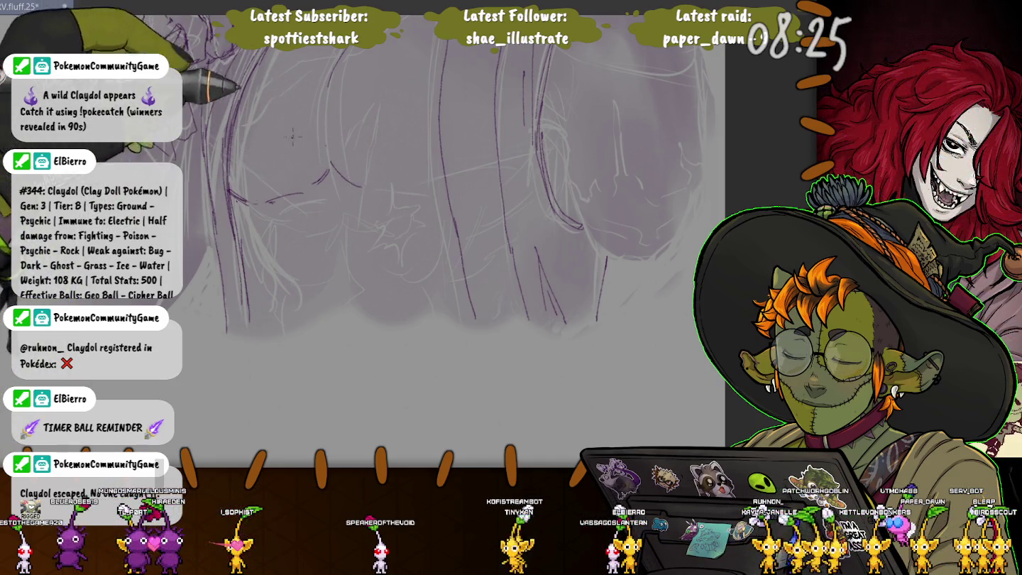
drag(423, 185, 389, 312)
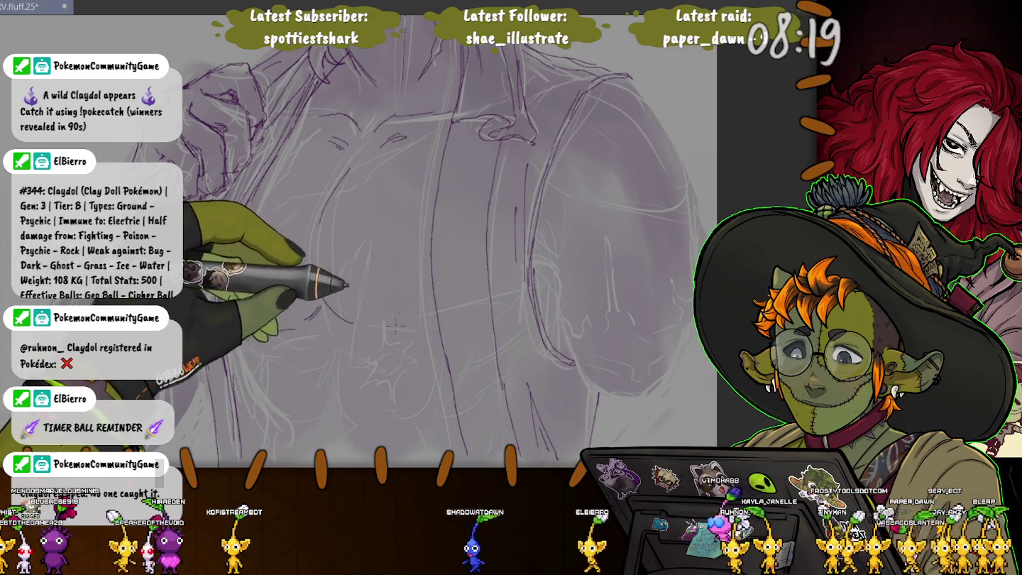
drag(387, 327, 433, 323)
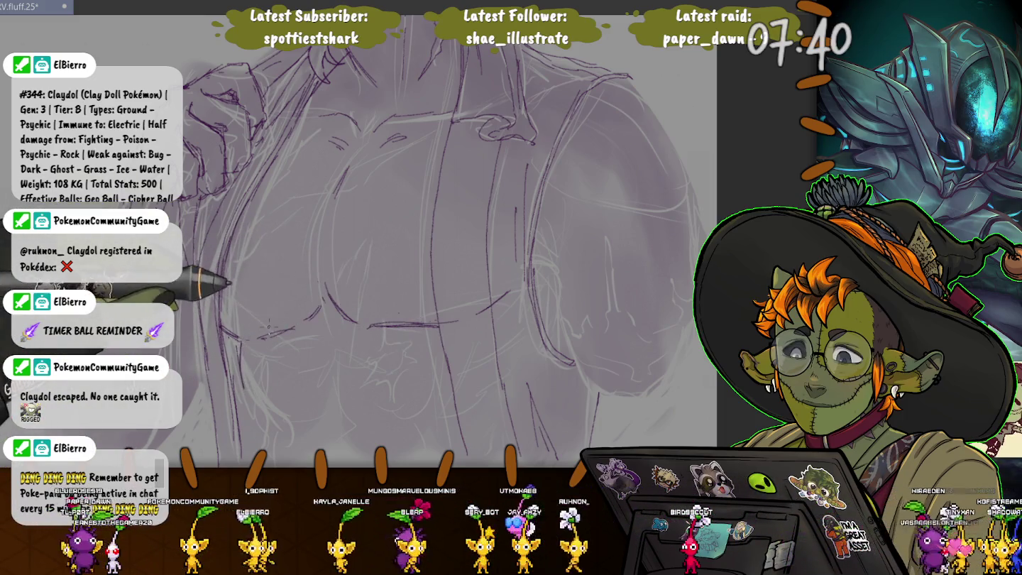
Extend a hair line downward and sketch light purple lines over the chest and sleeves
scroll(269, 325, down, 3)
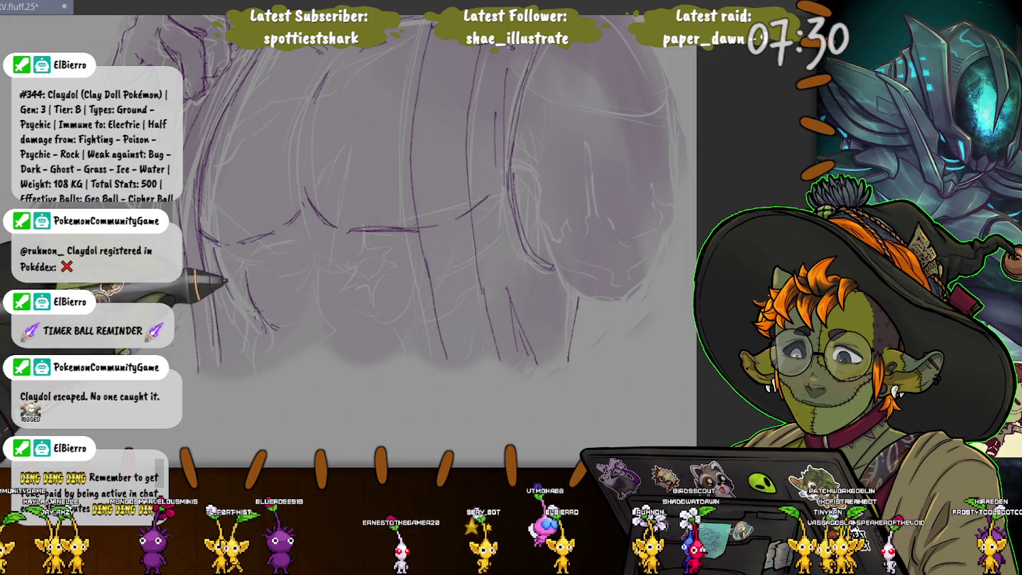
drag(317, 296, 329, 321)
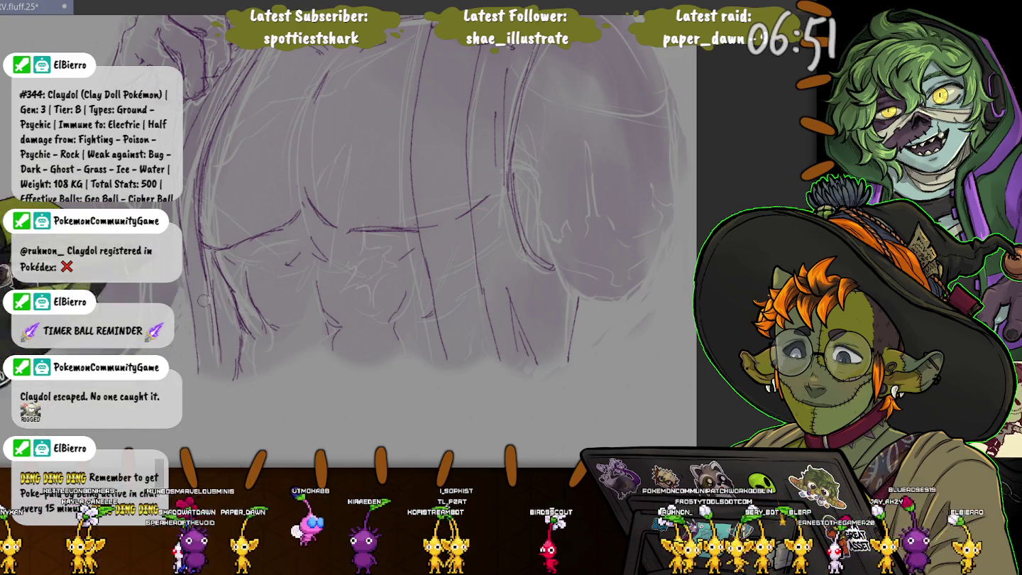
scroll(239, 355, down, 3)
scroll(397, 241, up, 2)
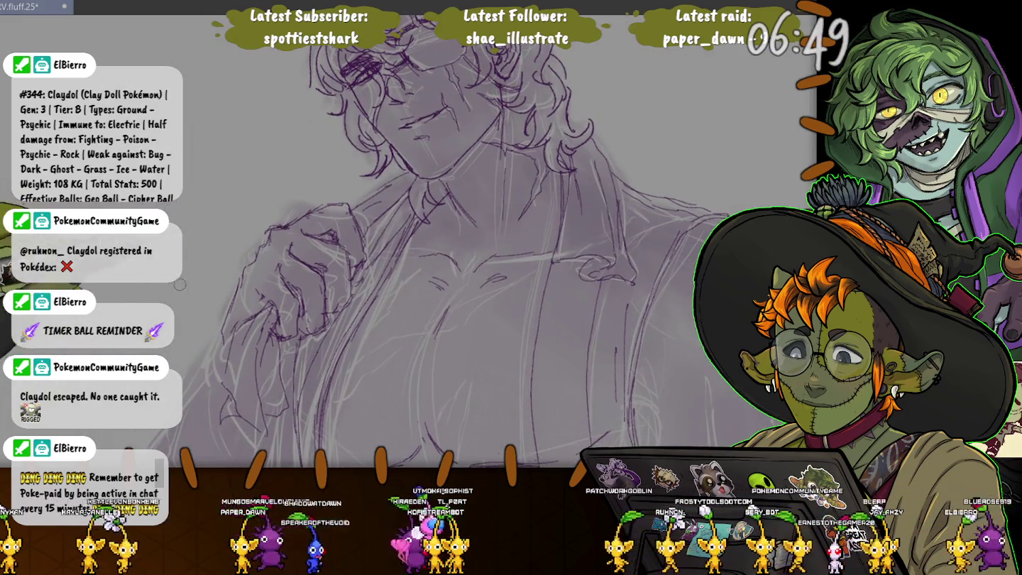
Ink purple line strokes over the open shirt, chest and clenched hand
scroll(398, 241, down, 4)
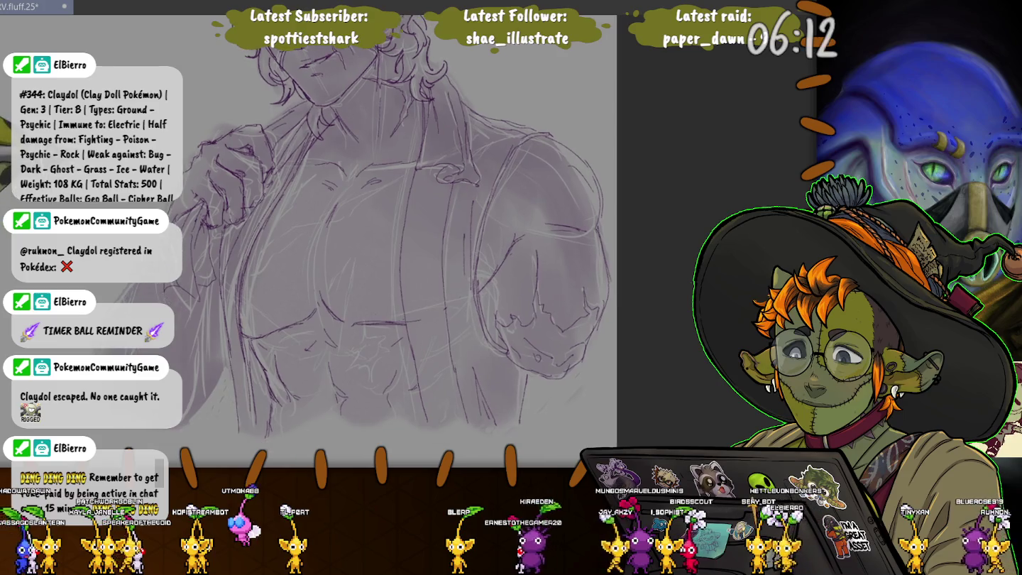
drag(326, 114, 397, 184)
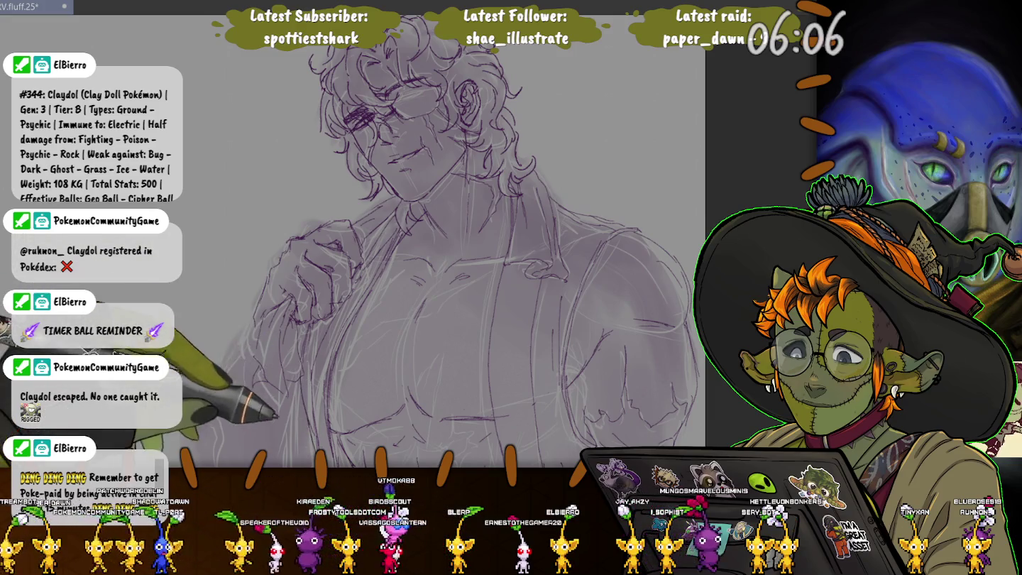
drag(426, 285, 417, 242)
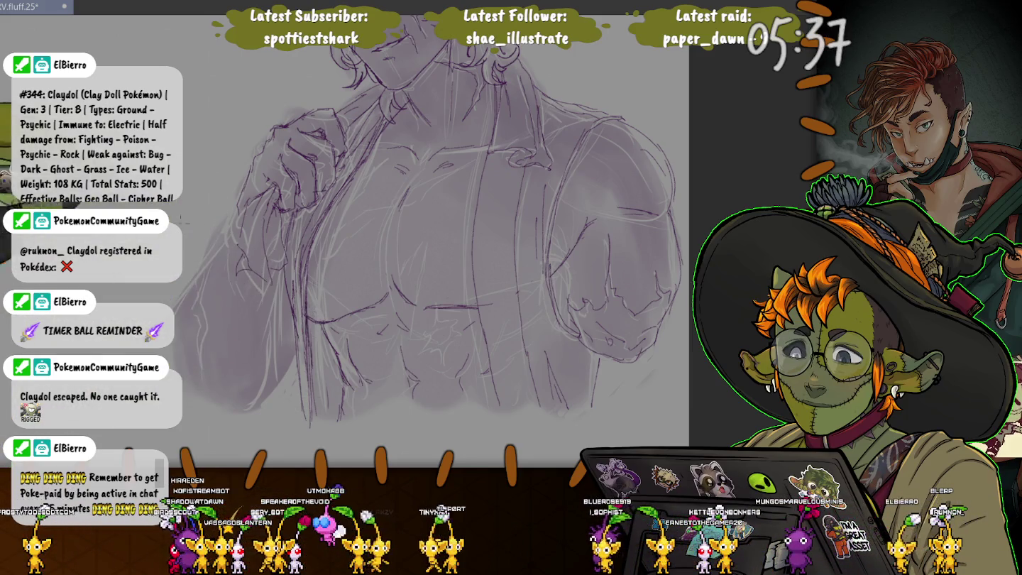
Keep inking purple lines across the chest, arms and jacket, checking face and torso
drag(397, 214, 468, 298)
mouse_move(426, 512)
mouse_down()
mouse_move(404, 424)
mouse_move(348, 392)
mouse_up()
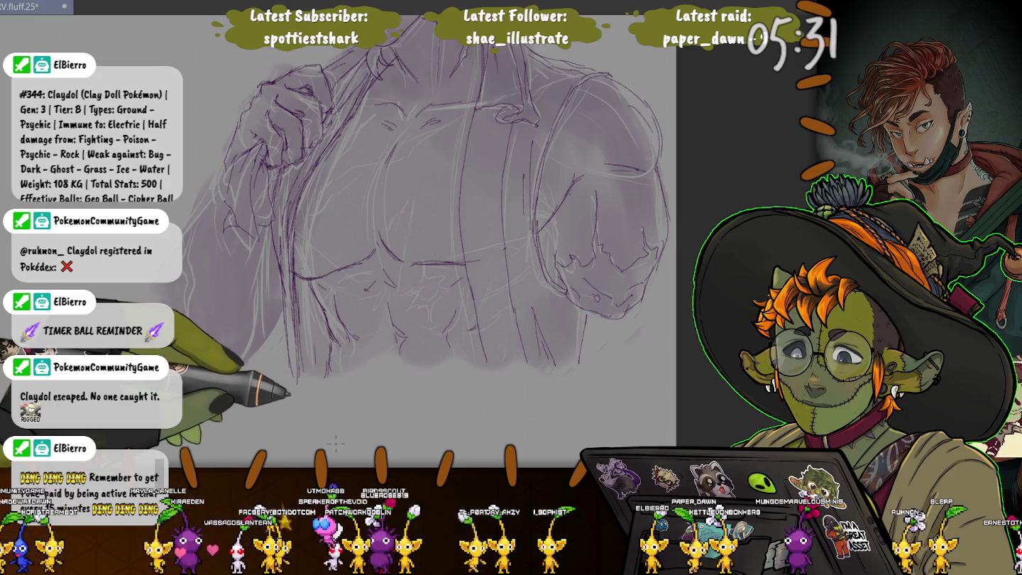
drag(335, 443, 414, 574)
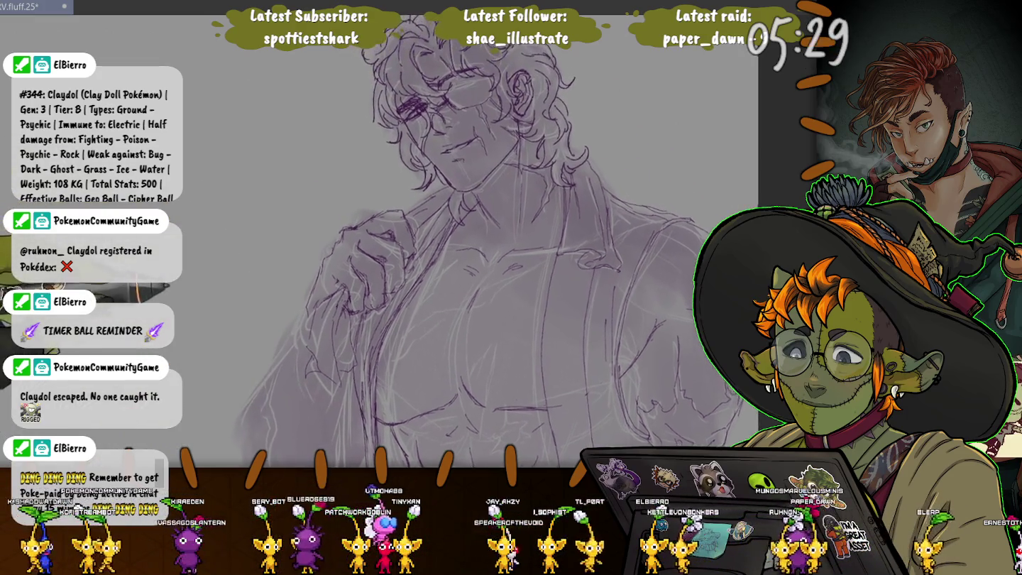
drag(496, 285, 504, 270)
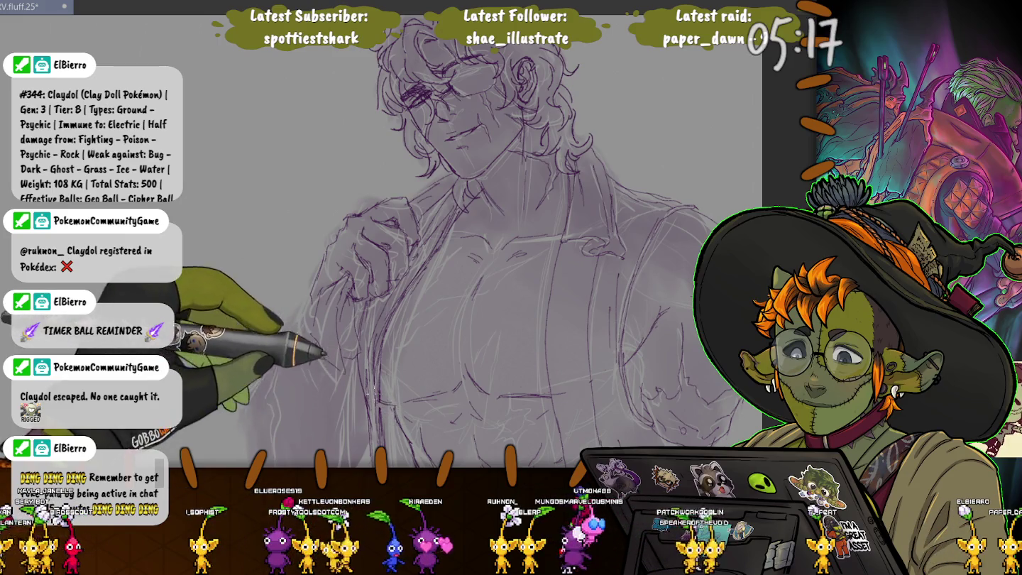
scroll(497, 241, down, 3)
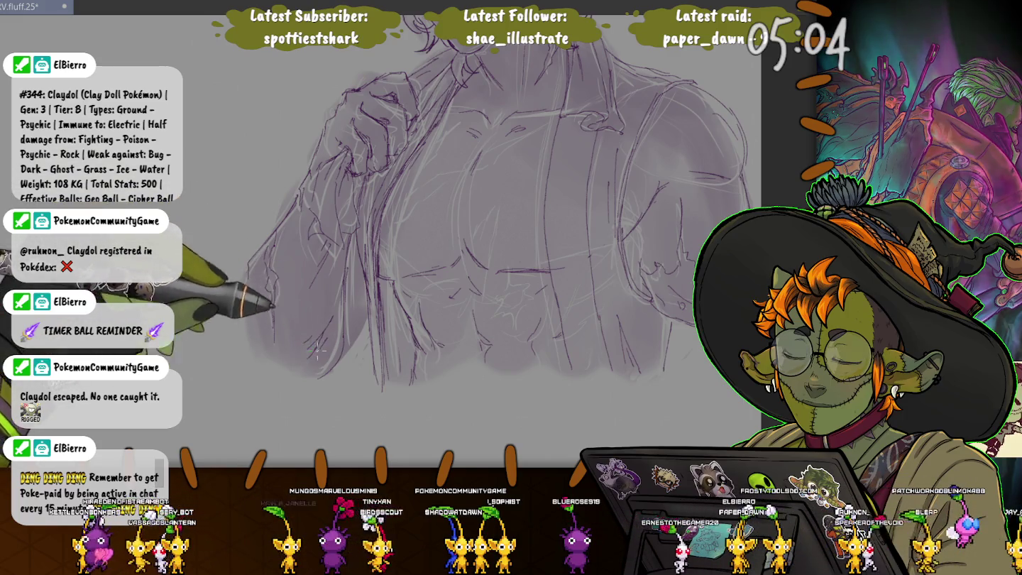
scroll(265, 172, up, 1)
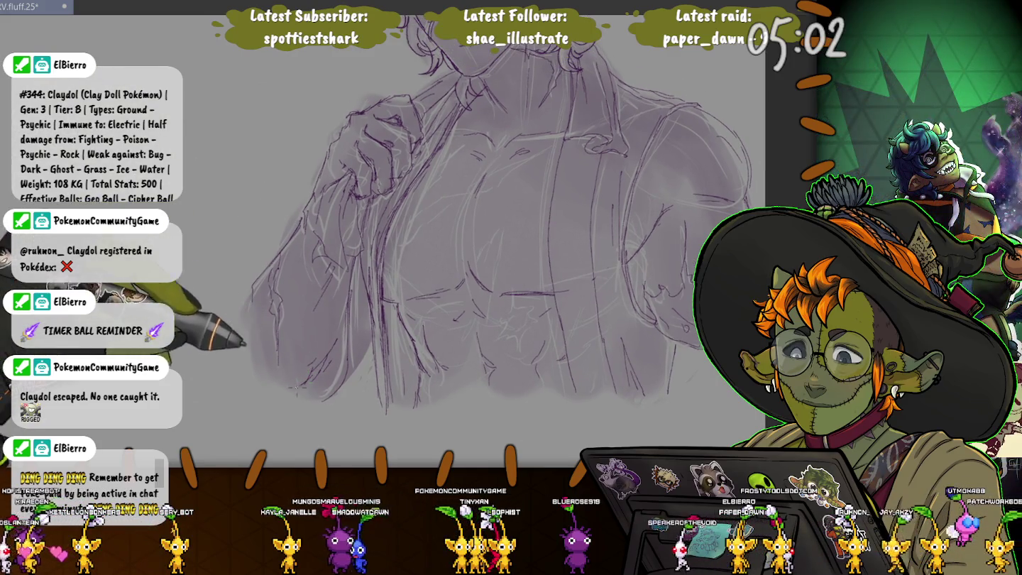
scroll(417, 278, up, 1)
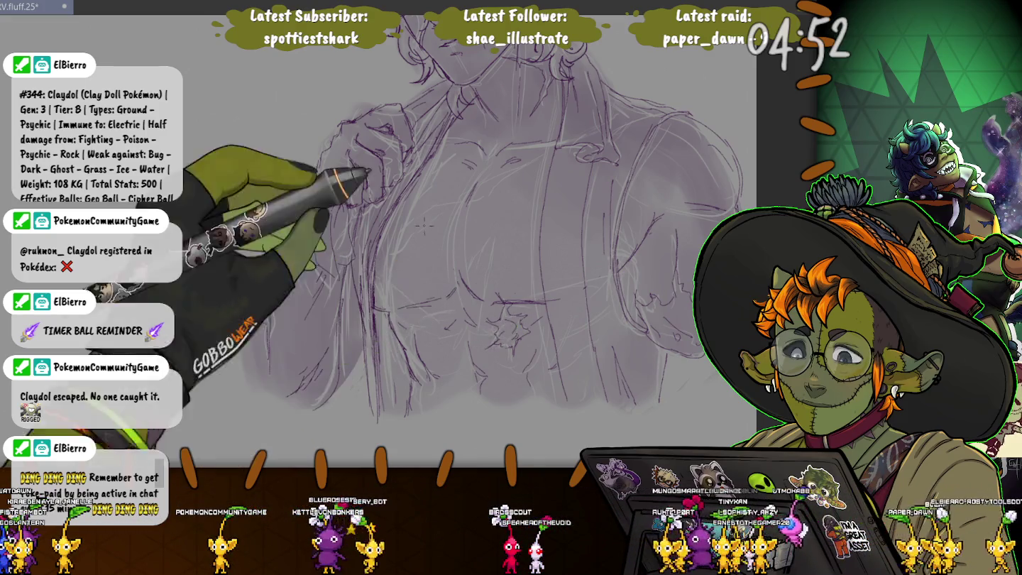
drag(424, 227, 411, 276)
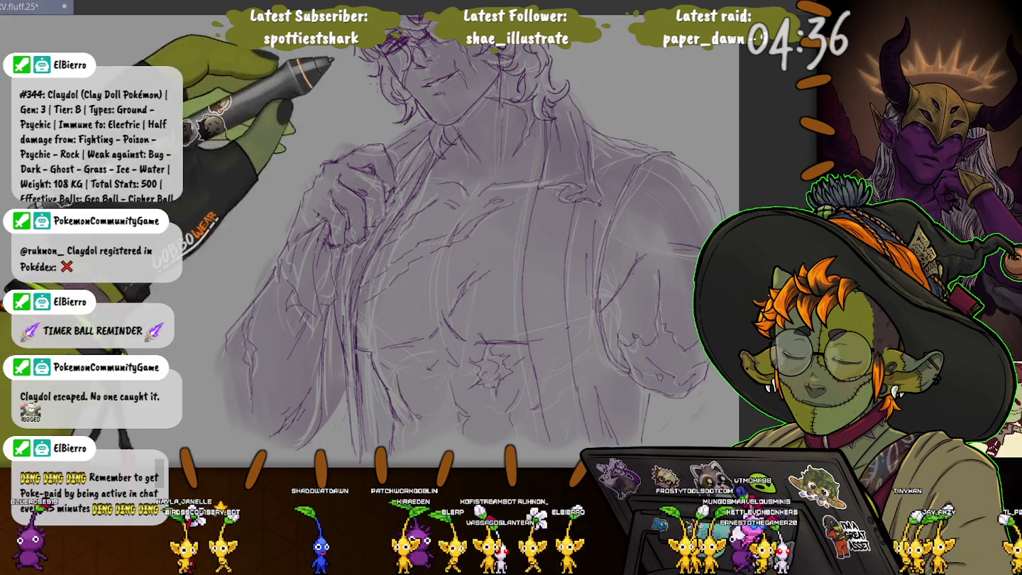
scroll(461, 242, down, 3)
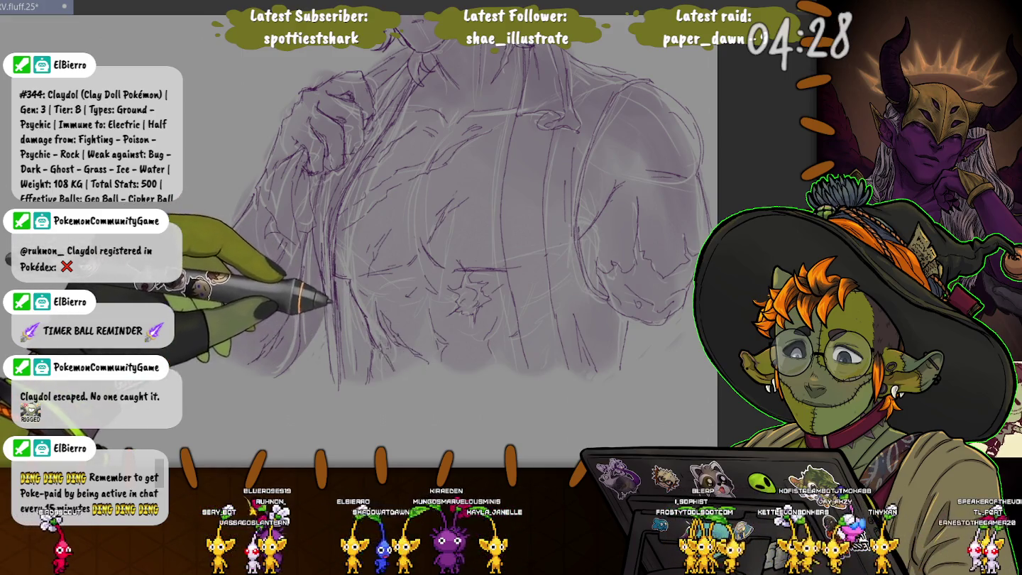
scroll(461, 206, down, 2)
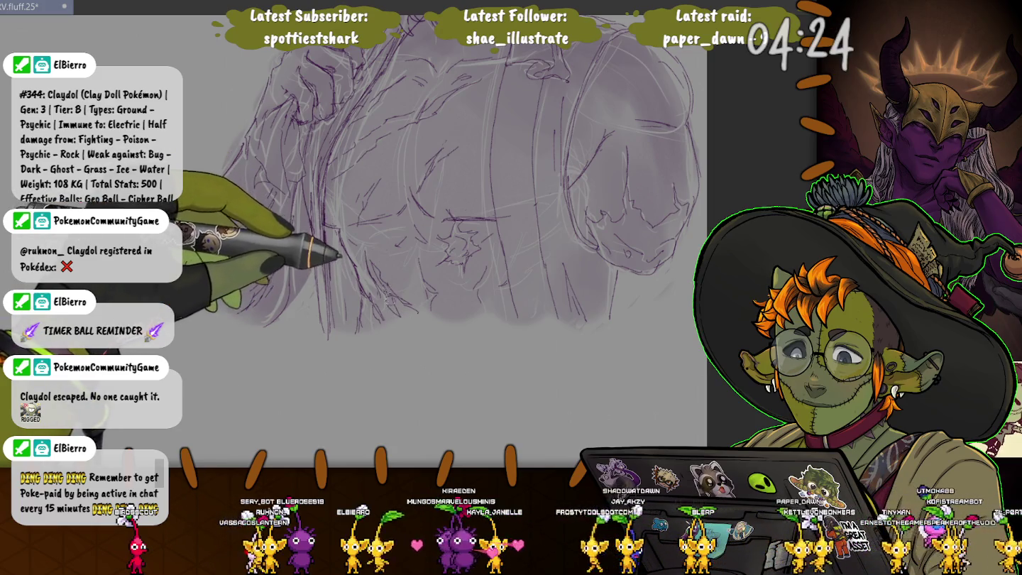
scroll(203, 220, down, 3)
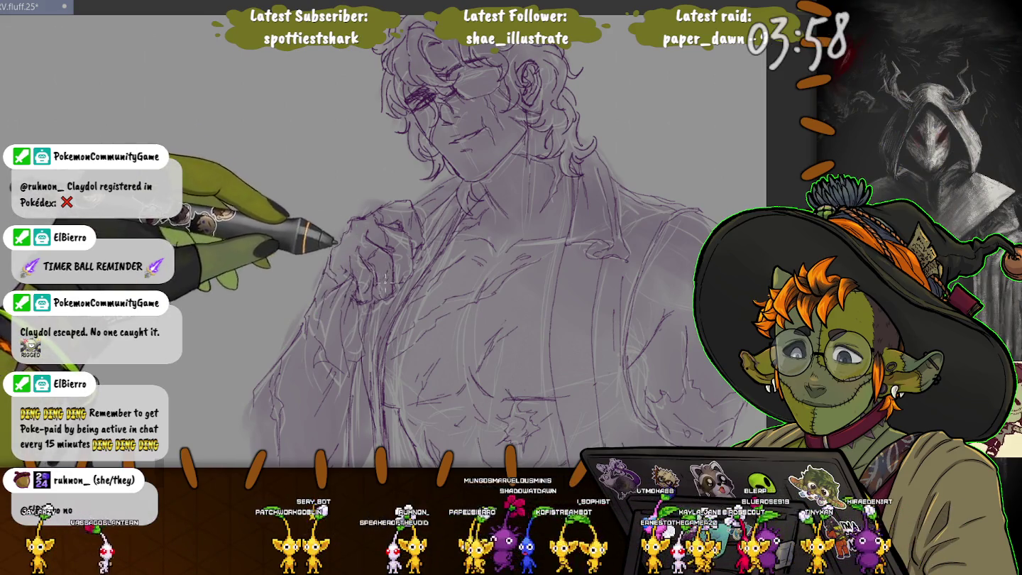
Add dark purple hatched strokes to the hair and brow
drag(338, 147, 262, 167)
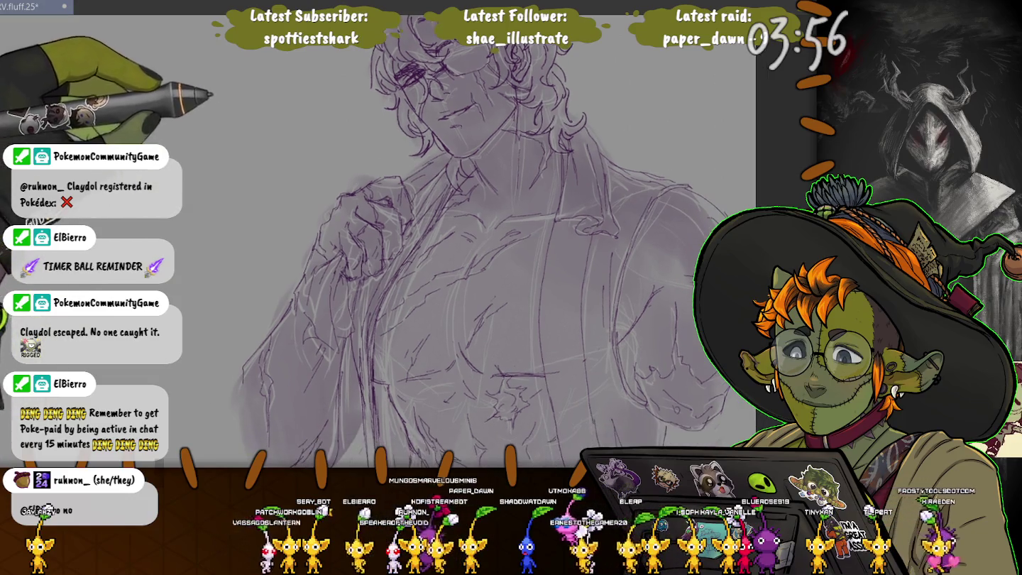
drag(244, 368, 244, 317)
mouse_move(250, 202)
mouse_down()
mouse_move(236, 256)
mouse_move(258, 236)
mouse_up()
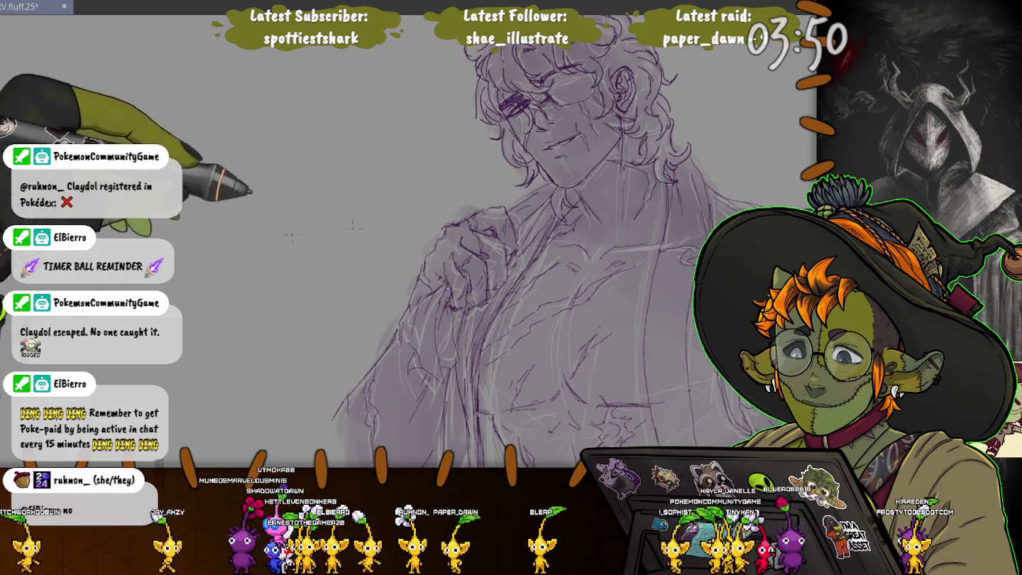
scroll(270, 240, down, 2)
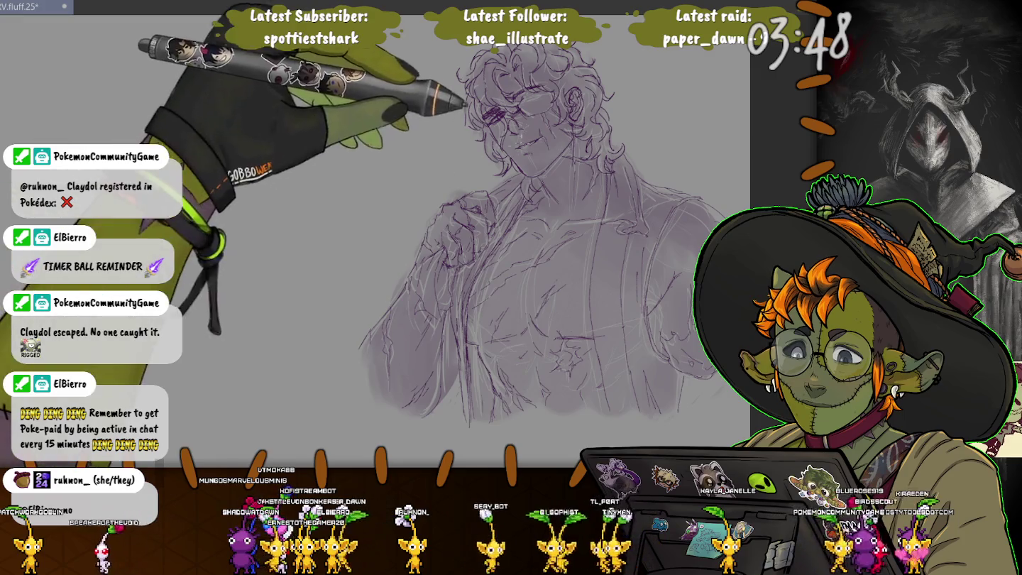
scroll(584, 130, up, 3)
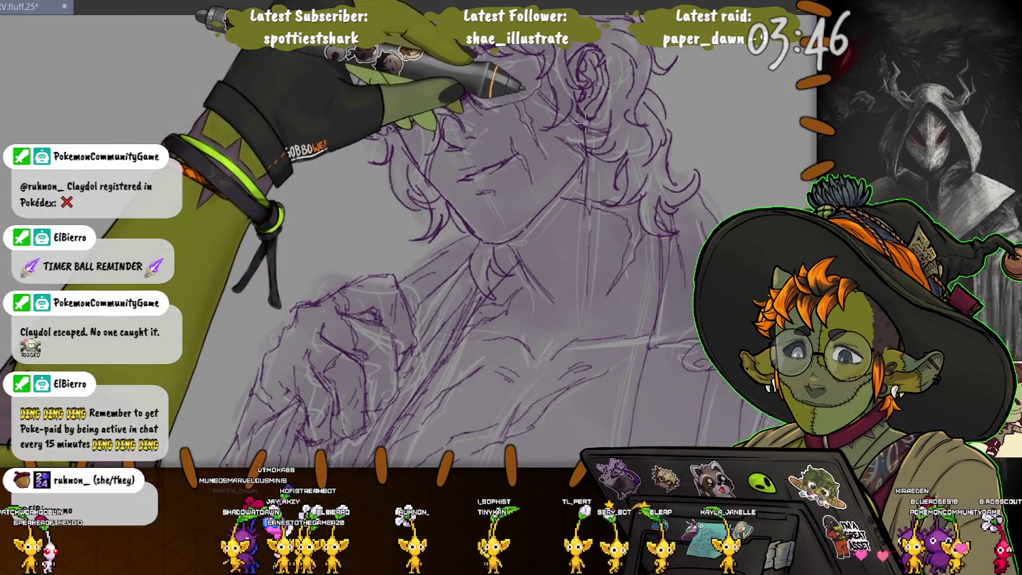
drag(388, 99, 435, 117)
scroll(546, 69, up, 3)
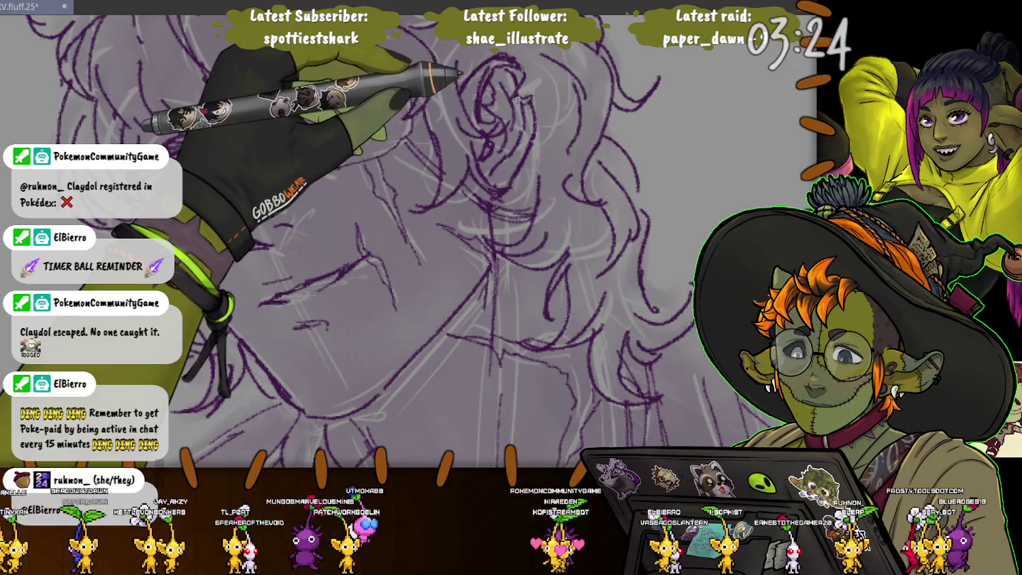
scroll(390, 241, down, 3)
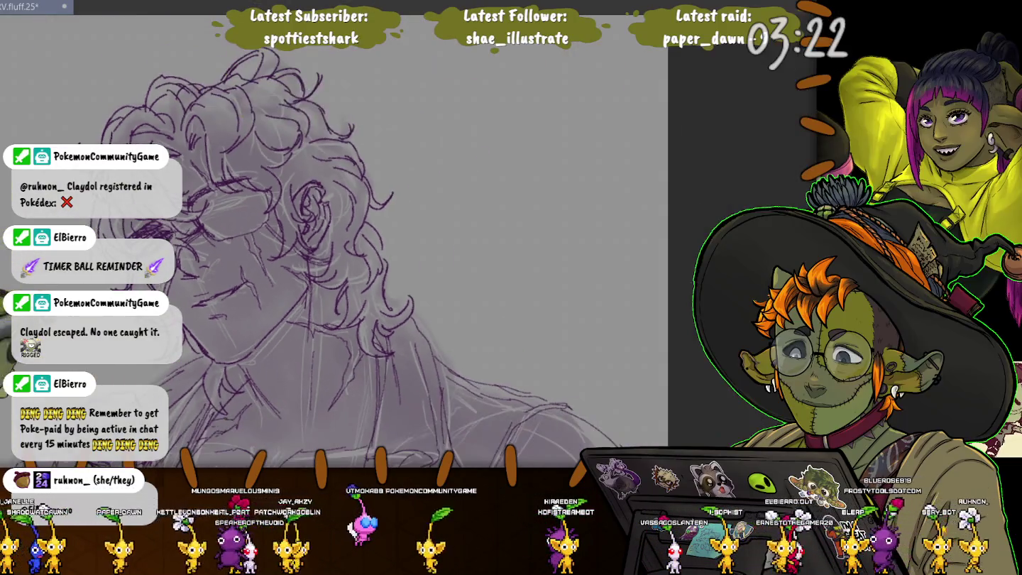
scroll(391, 241, down, 2)
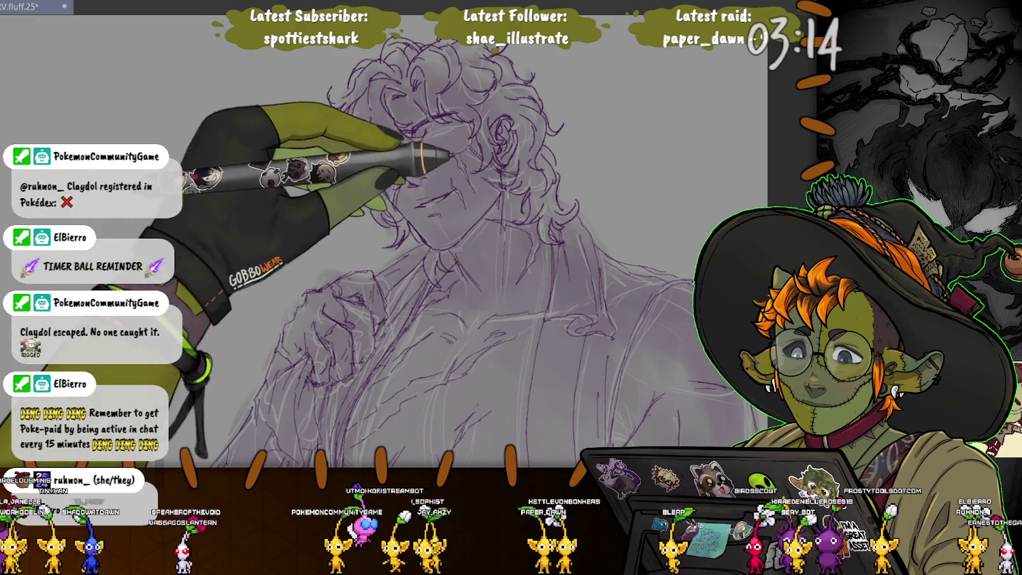
Hatch the left glasses lens in dark purple, then move to the blank canvas beside the sketch
drag(373, 146, 393, 156)
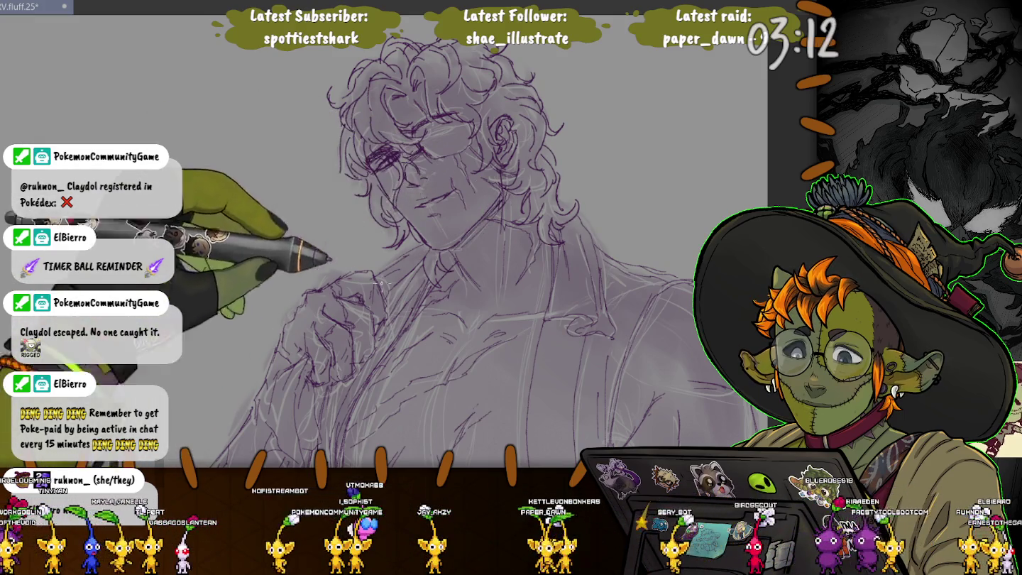
key(ctrl+minus)
drag(189, 239, 158, 226)
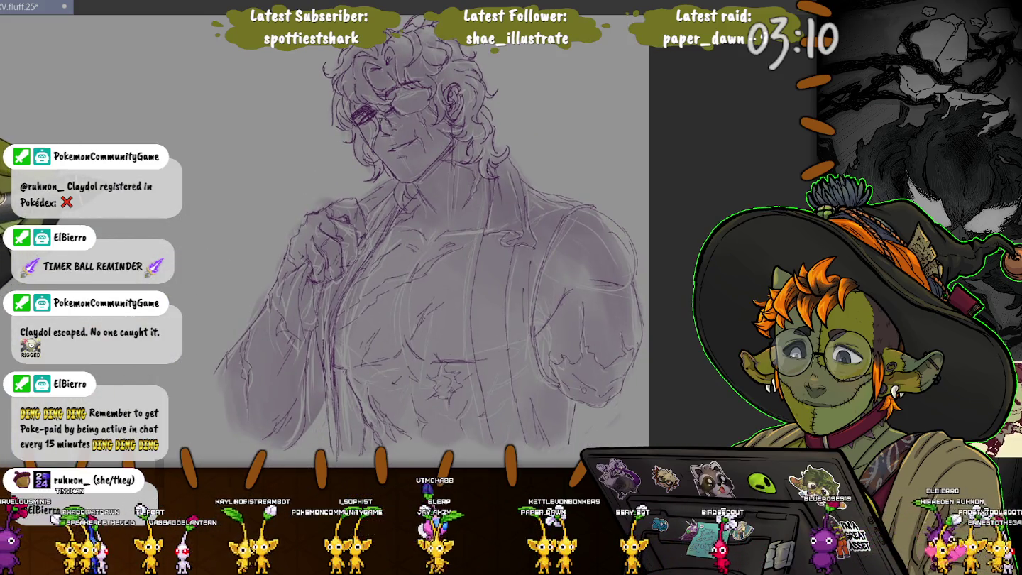
drag(397, 248, 437, 295)
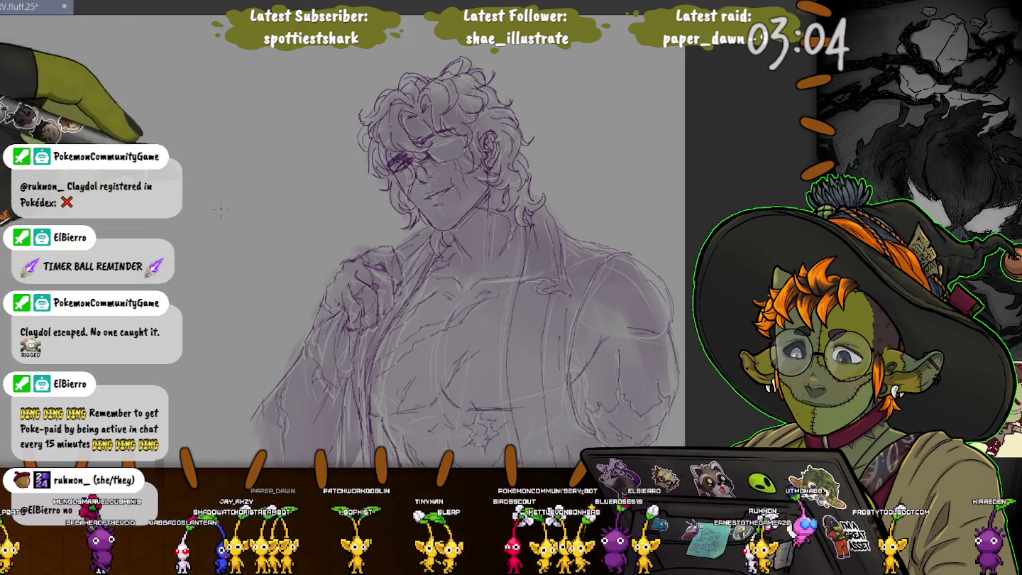
drag(275, 276, 390, 214)
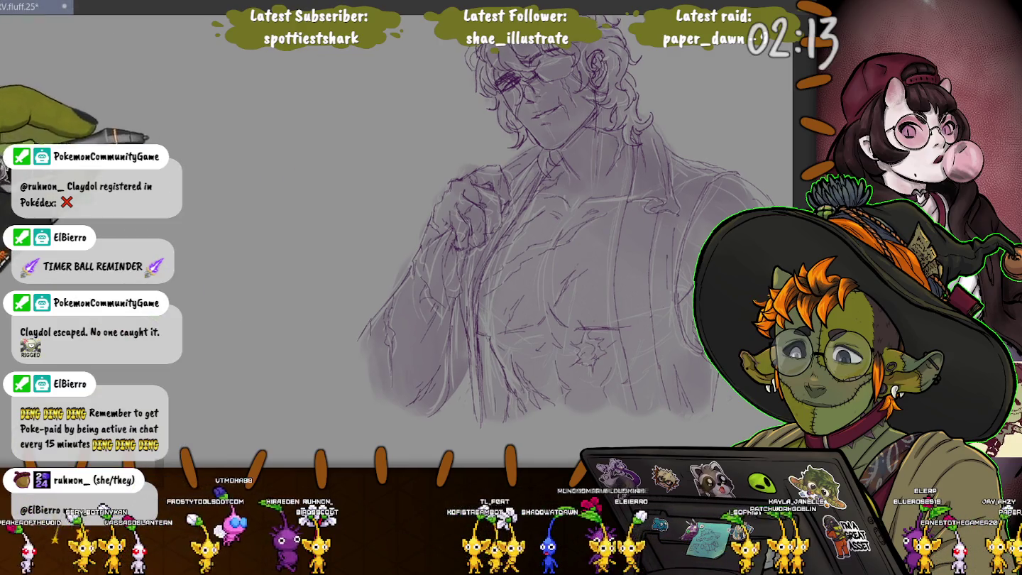
drag(219, 227, 382, 226)
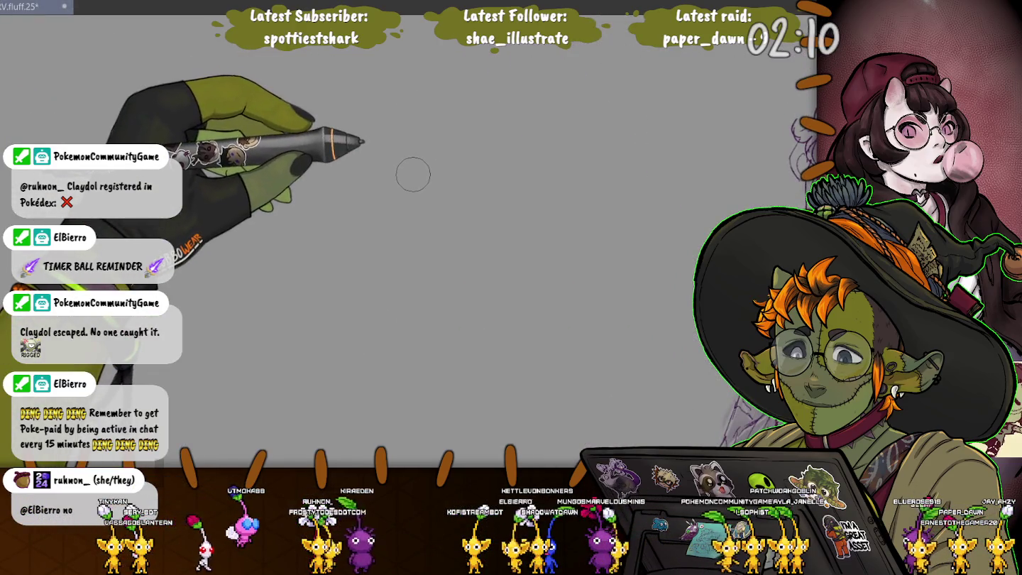
Airbrush a soft purple head blob, a down-left body line and a circular head outline
drag(437, 93, 446, 153)
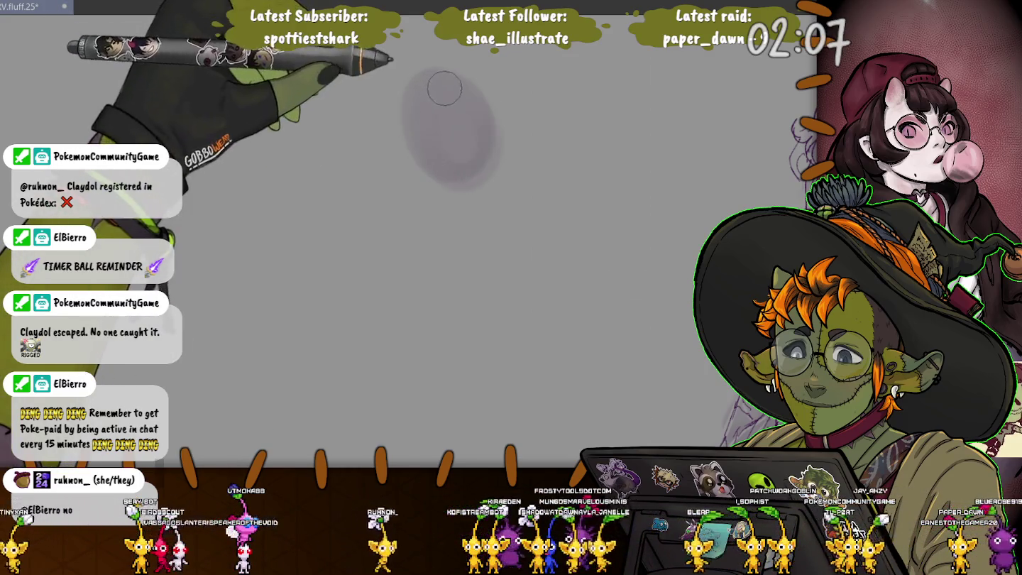
mouse_move(434, 149)
mouse_down()
mouse_move(492, 143)
mouse_move(426, 180)
mouse_move(501, 227)
mouse_move(655, 292)
mouse_up()
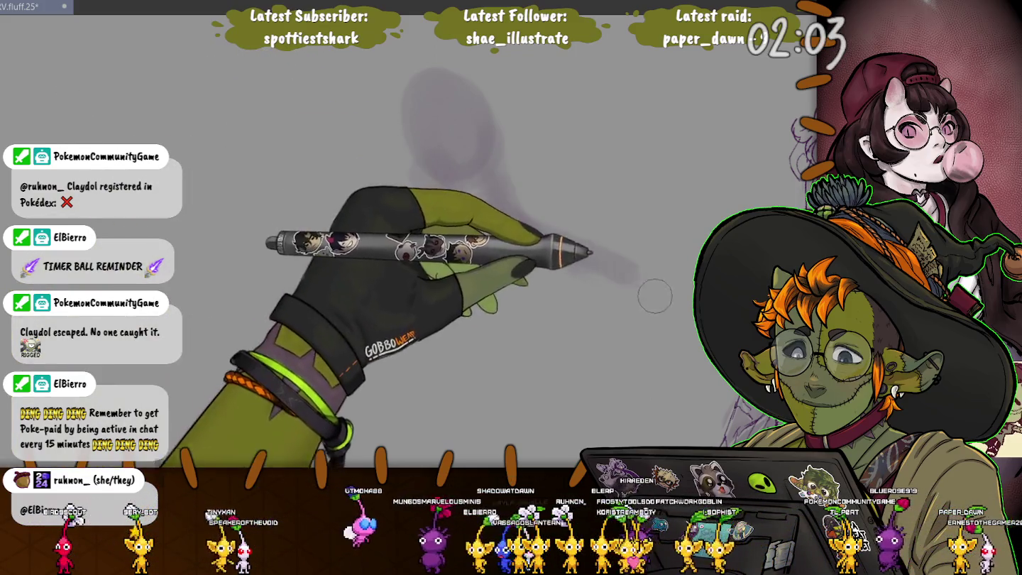
drag(428, 211, 316, 259)
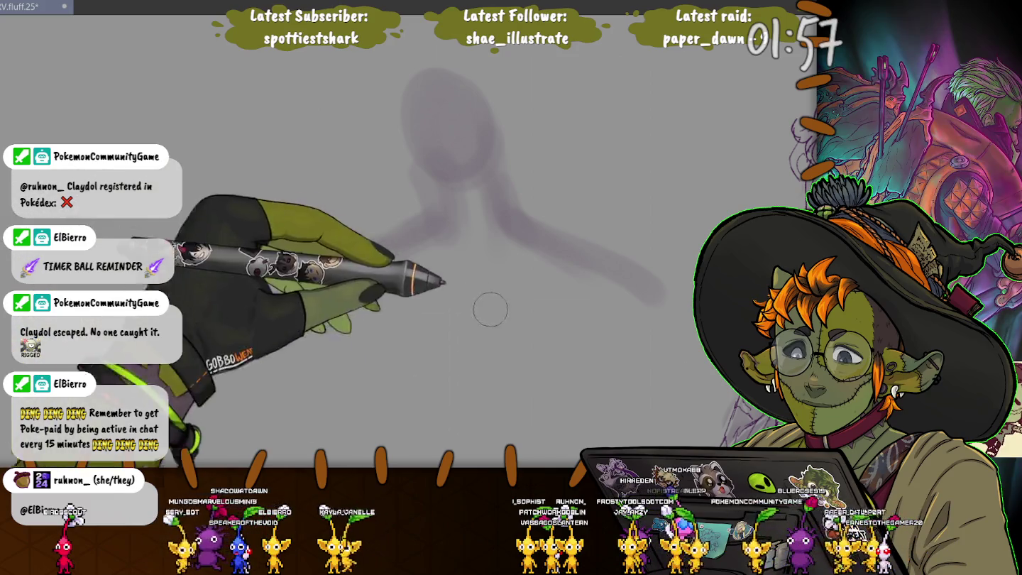
mouse_move(425, 71)
mouse_down()
mouse_move(484, 98)
mouse_move(641, 310)
mouse_move(418, 290)
mouse_move(361, 310)
mouse_move(440, 338)
mouse_move(410, 330)
mouse_up()
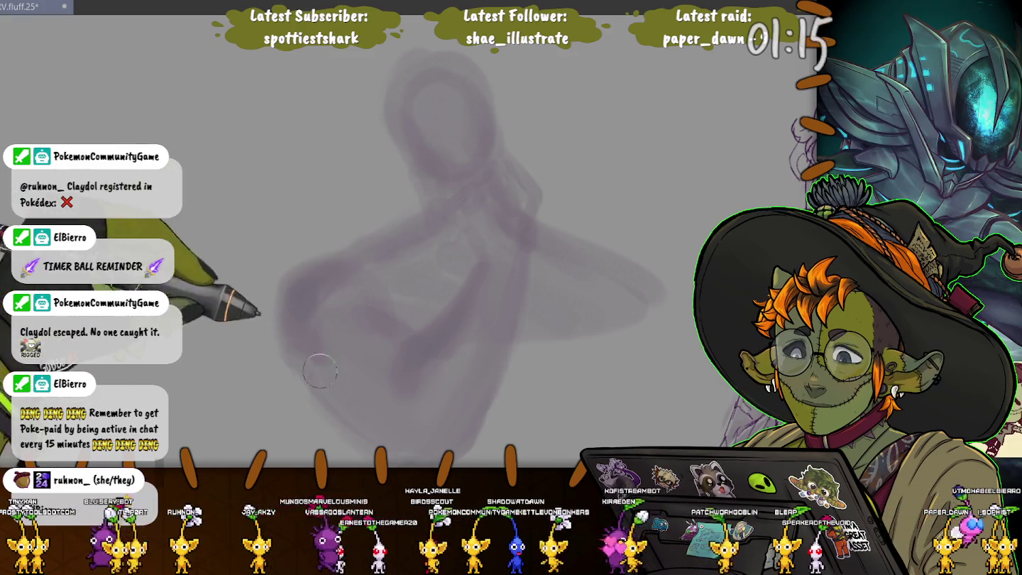
Add faint purple strokes to the lower gesture figure beside the line drawing, then rotate the view
drag(276, 296, 196, 218)
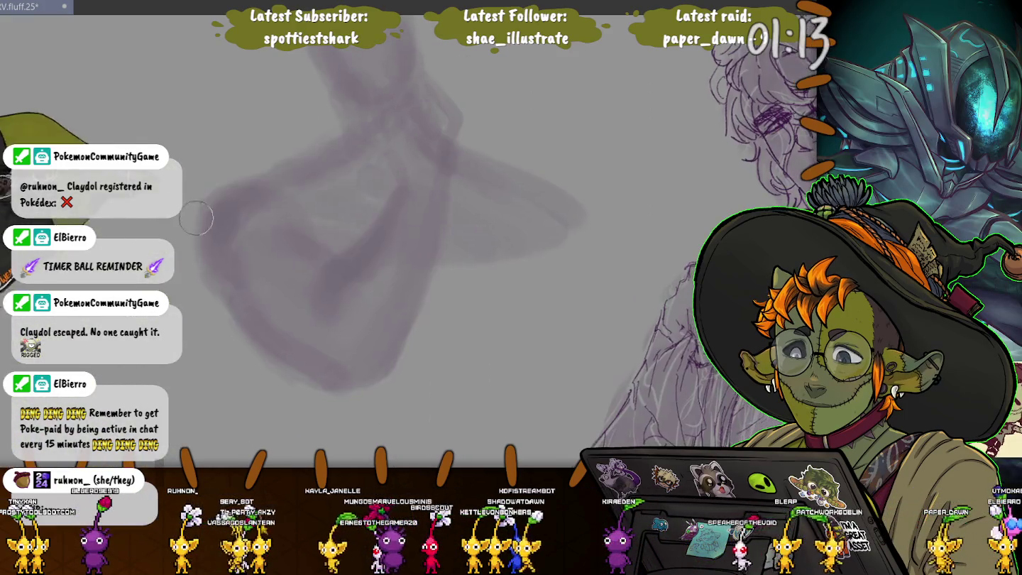
mouse_move(483, 304)
mouse_down()
mouse_move(577, 246)
mouse_move(586, 269)
mouse_move(481, 306)
mouse_move(444, 269)
mouse_move(393, 323)
mouse_move(449, 269)
mouse_up()
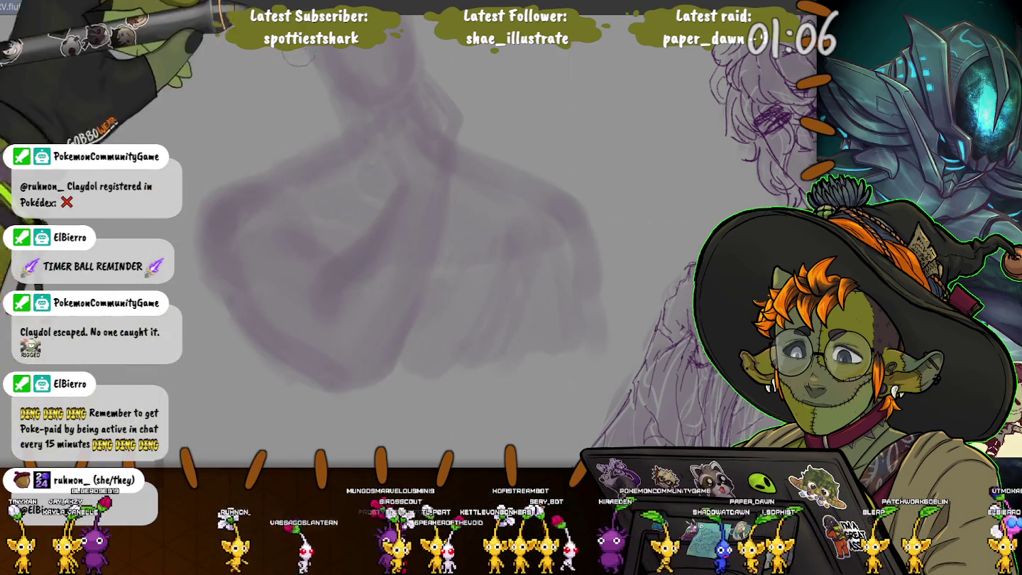
key(4)
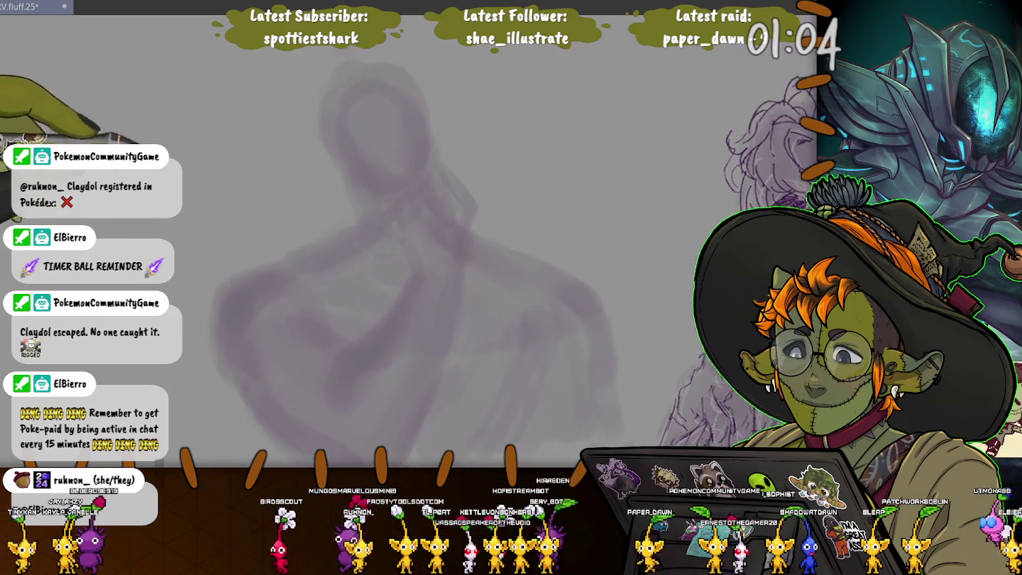
key(4)
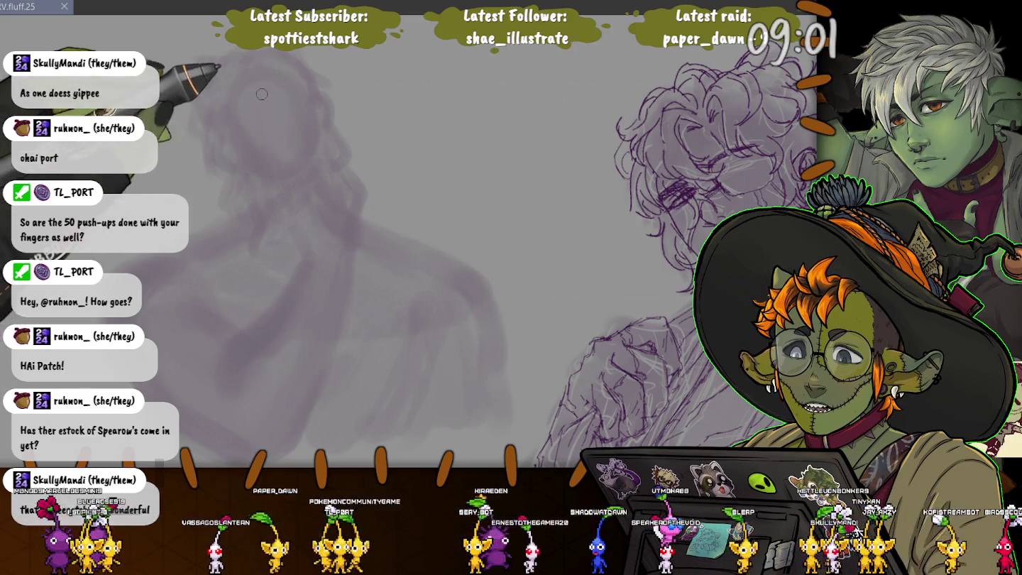
Sketch a light line down the figure's face and a faint curve across its head
drag(298, 196, 263, 122)
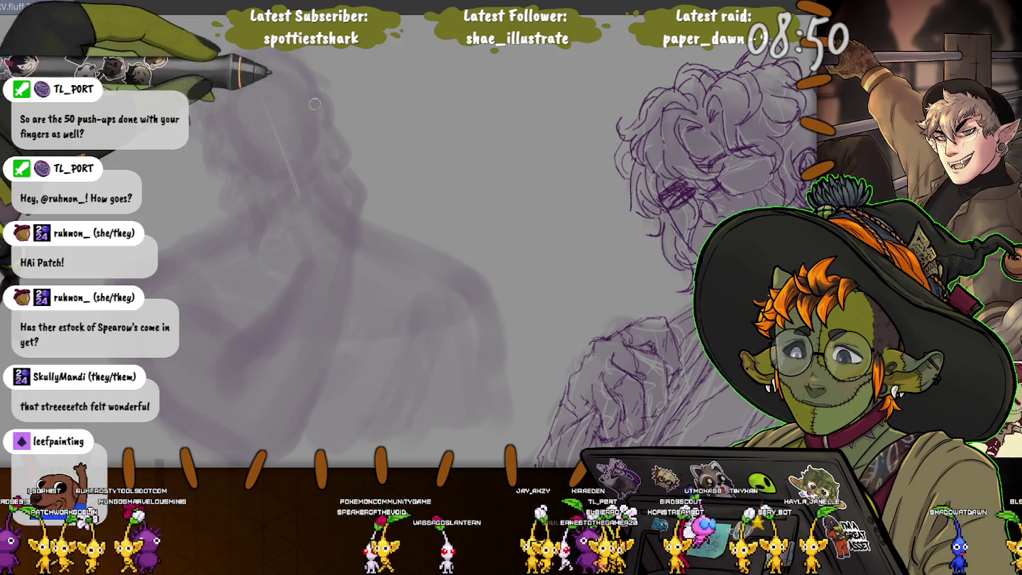
mouse_move(220, 135)
mouse_down()
mouse_move(315, 106)
mouse_move(247, 100)
mouse_up()
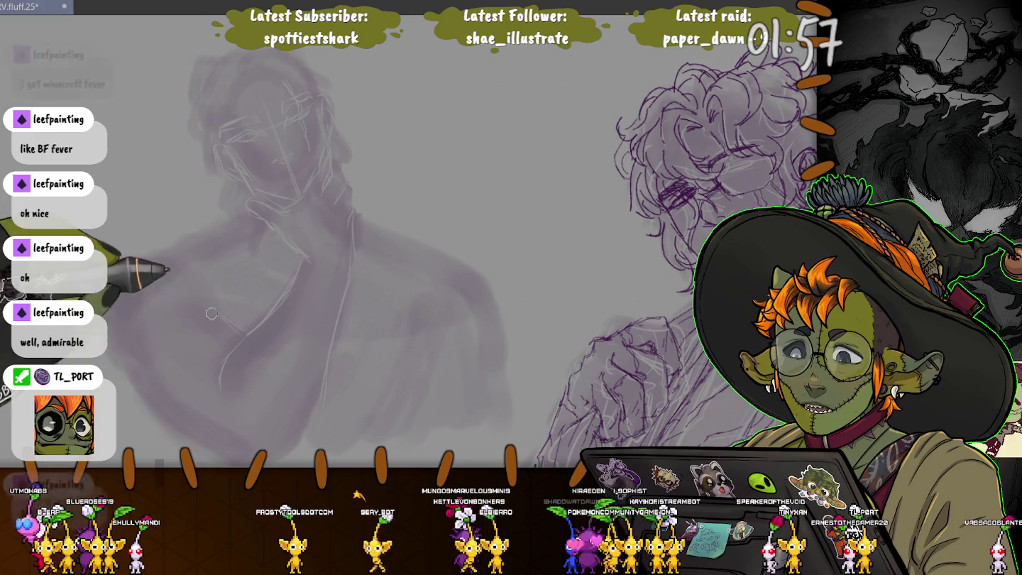
Sketch the lower arm contour line over the faded gesture figure
drag(209, 310, 150, 258)
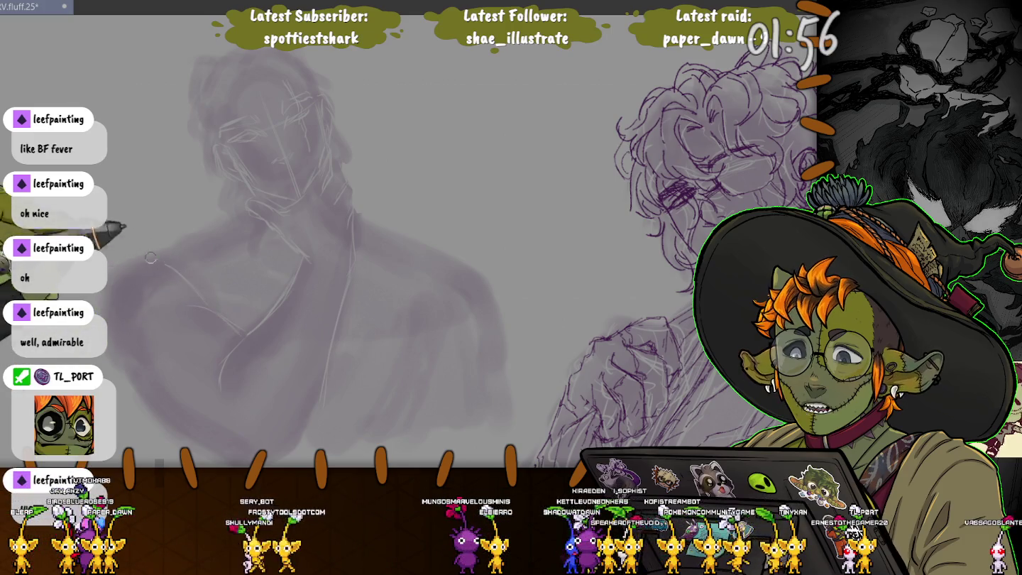